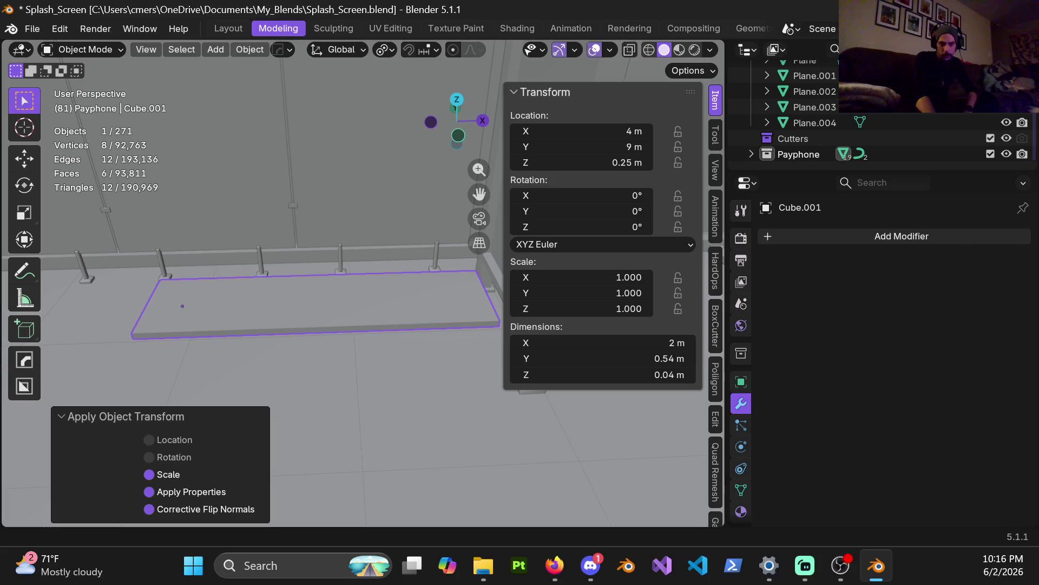
Set the slab's origin to its surface centre of mass, moving its X location to 4.8 m
{"action": "middle_click_drag", "start_coordinate": [478, 306], "coordinate": [397, 304]}
{"action": "right_click", "coordinate": [397, 304]}
{"action": "mouse_move", "coordinate": [362, 292]}
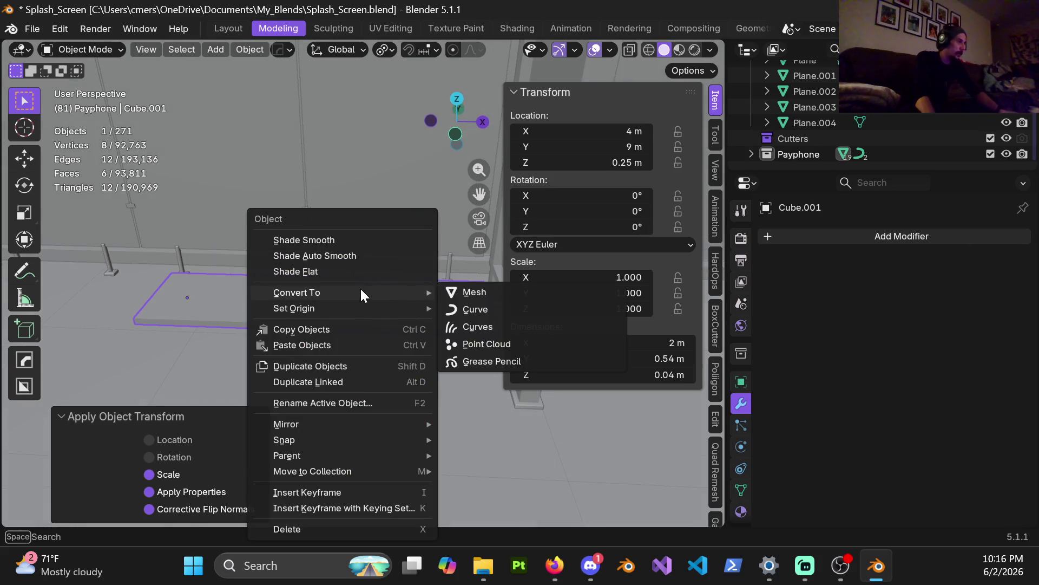
{"action": "left_click", "coordinate": [542, 361]}
{"action": "mouse_move", "coordinate": [542, 361]}
{"action": "middle_mouse_down"}
{"action": "mouse_move", "coordinate": [345, 329]}
{"action": "mouse_move", "coordinate": [389, 287]}
{"action": "mouse_move", "coordinate": [314, 283]}
{"action": "middle_mouse_up"}
Switch to front orthographic view, zoom and pan to the slab, then orbit to look down on it
{"action": "key", "text": "KP_1"}
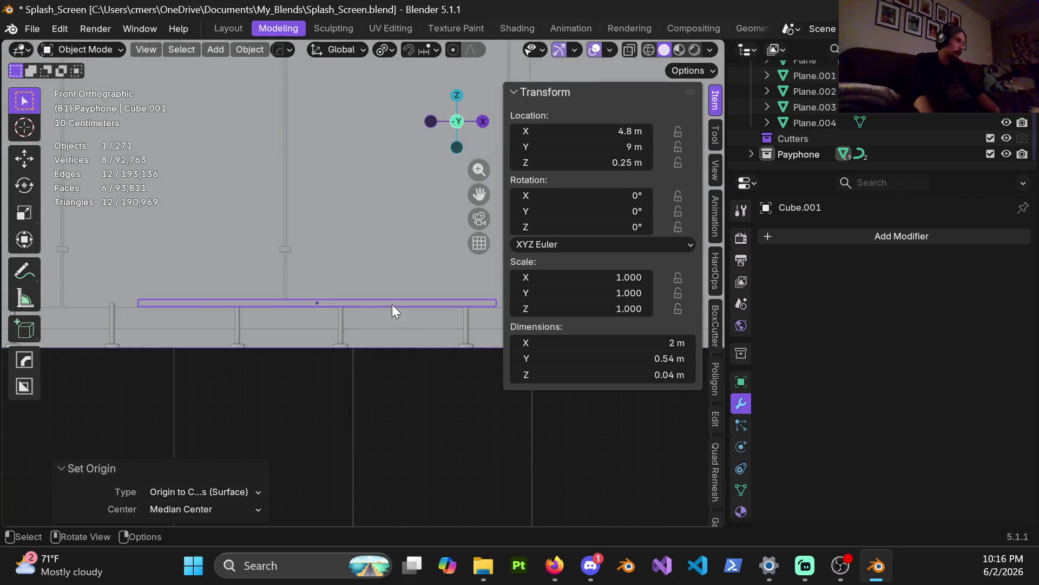
{"action": "scroll", "coordinate": [373, 306], "scroll_direction": "up", "scroll_amount": 2}
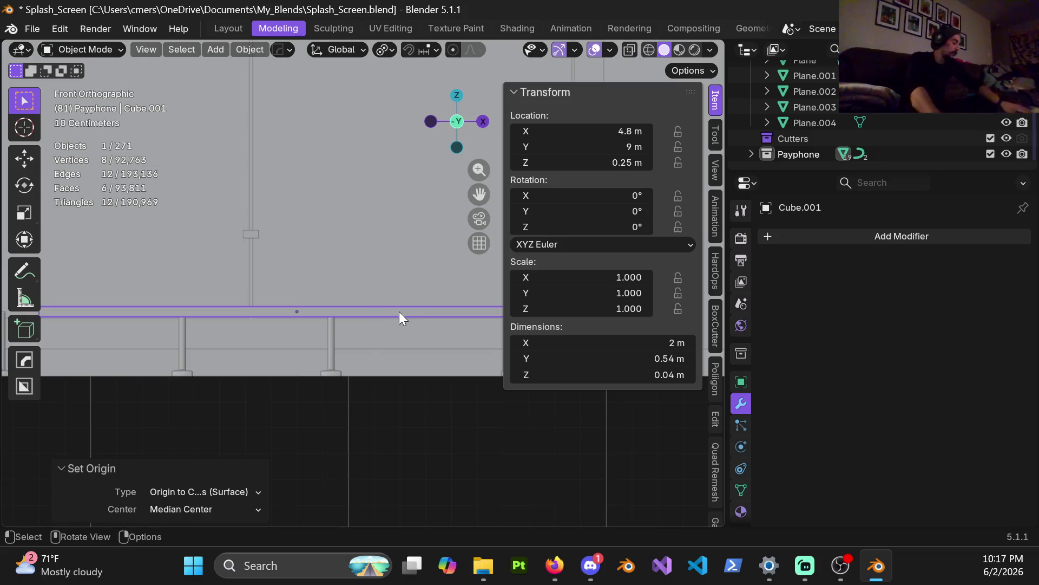
{"action": "scroll", "coordinate": [324, 340], "scroll_direction": "up", "scroll_amount": 3}
{"action": "mouse_move", "coordinate": [325, 346]}
{"action": "middle_mouse_down", "text": "shift"}
{"action": "mouse_move", "coordinate": [375, 267]}
{"action": "mouse_move", "coordinate": [352, 277]}
{"action": "mouse_move", "coordinate": [359, 283]}
{"action": "middle_mouse_up", "text": "shift"}
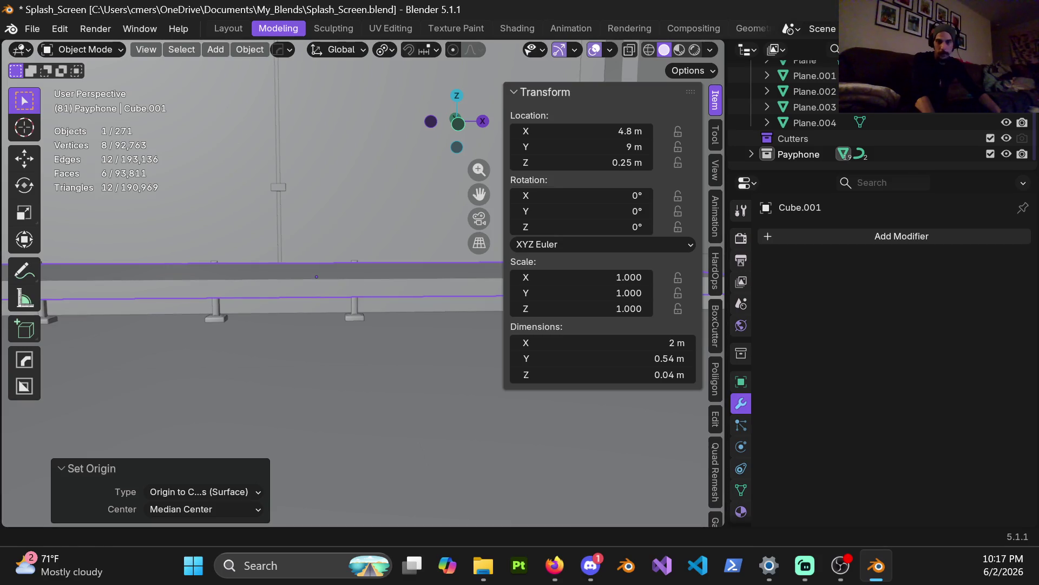
{"action": "key", "text": "alt+Tab"}
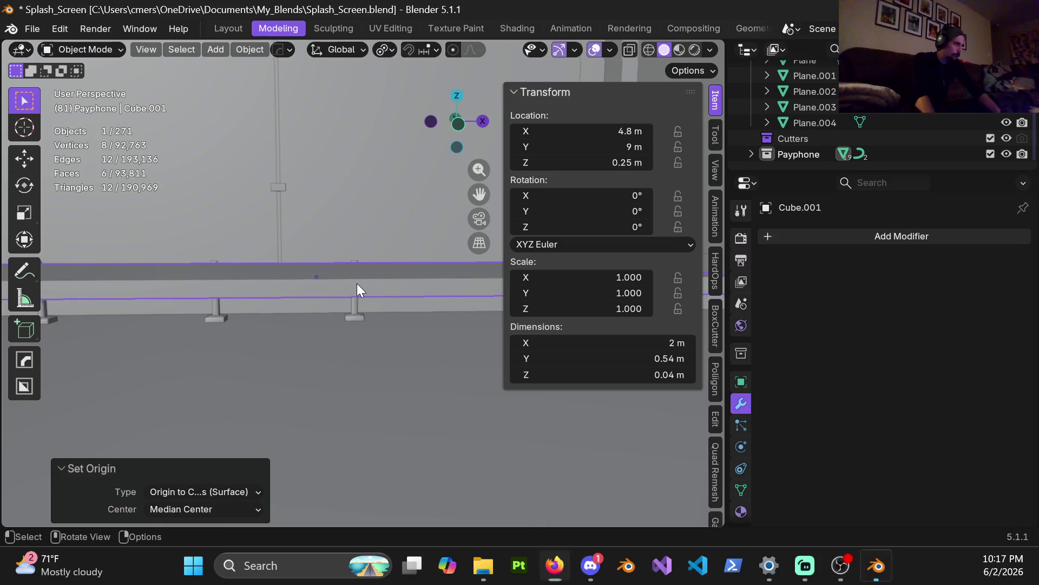
{"action": "middle_click_drag", "start_coordinate": [357, 290], "coordinate": [355, 280]}
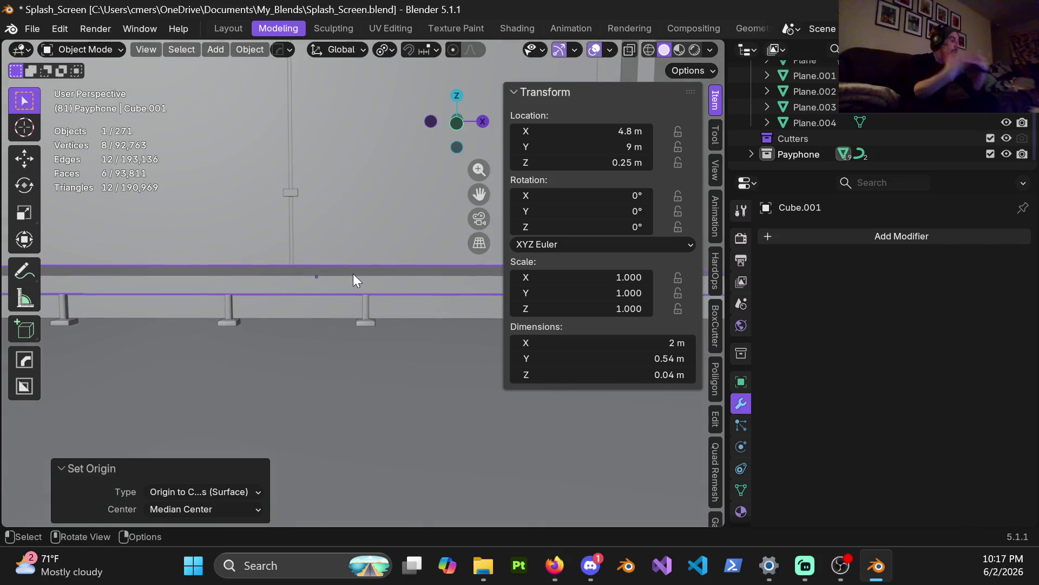
{"action": "mouse_move", "coordinate": [310, 234]}
{"action": "middle_mouse_down"}
{"action": "mouse_move", "coordinate": [276, 262]}
{"action": "mouse_move", "coordinate": [284, 272]}
{"action": "mouse_move", "coordinate": [271, 286]}
{"action": "mouse_move", "coordinate": [231, 273]}
{"action": "mouse_move", "coordinate": [371, 286]}
{"action": "mouse_move", "coordinate": [448, 277]}
{"action": "middle_mouse_up"}
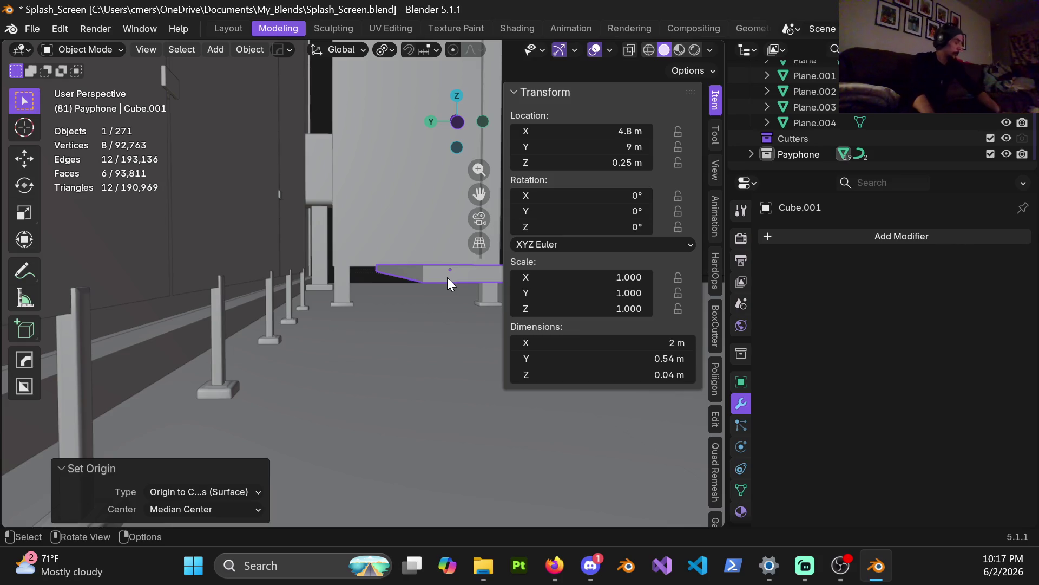
{"action": "mouse_move", "coordinate": [451, 274]}
{"action": "middle_mouse_down"}
{"action": "mouse_move", "coordinate": [431, 266]}
{"action": "mouse_move", "coordinate": [363, 299]}
{"action": "middle_mouse_up"}
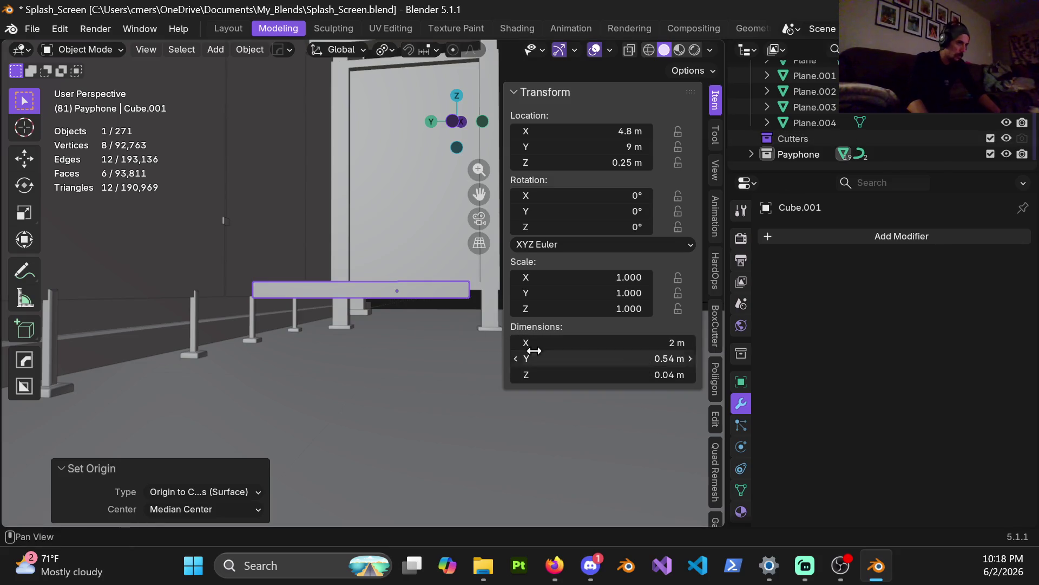
{"action": "mouse_move", "coordinate": [353, 275]}
{"action": "middle_mouse_down"}
{"action": "mouse_move", "coordinate": [367, 294]}
{"action": "mouse_move", "coordinate": [323, 293]}
{"action": "mouse_move", "coordinate": [349, 291]}
{"action": "middle_mouse_up"}
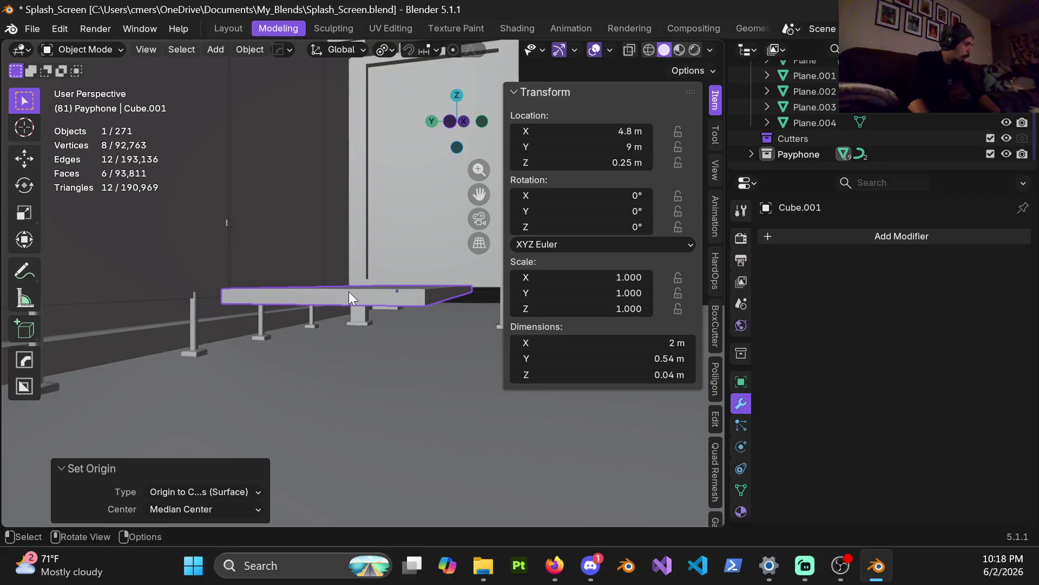
Set the slab's Z dimension to 0.03 m in the N panel and widen the 3D viewport
{"action": "left_click", "coordinate": [657, 379]}
{"action": "type", "text": ".03"}
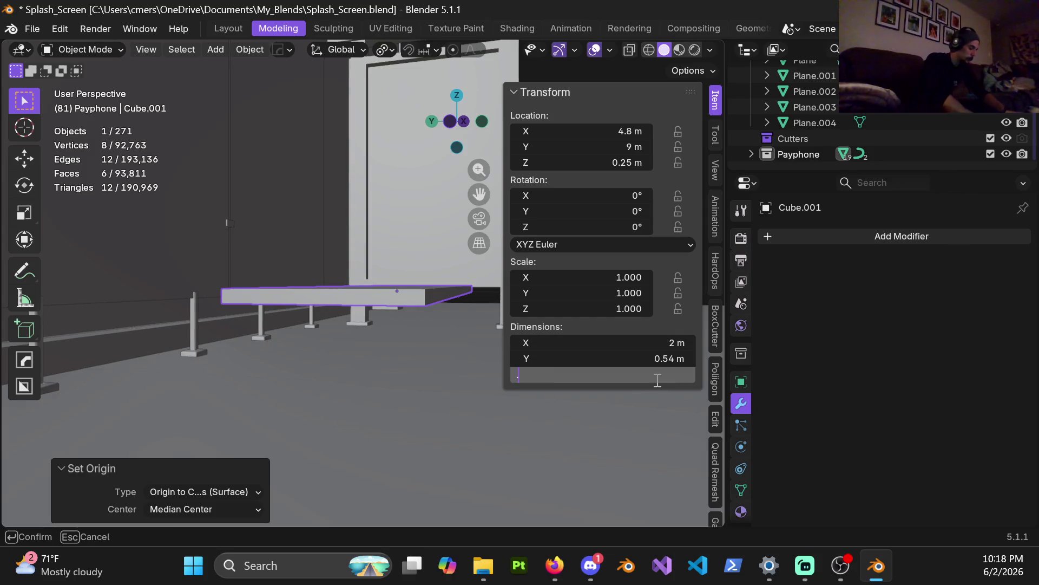
{"action": "key", "text": "Return"}
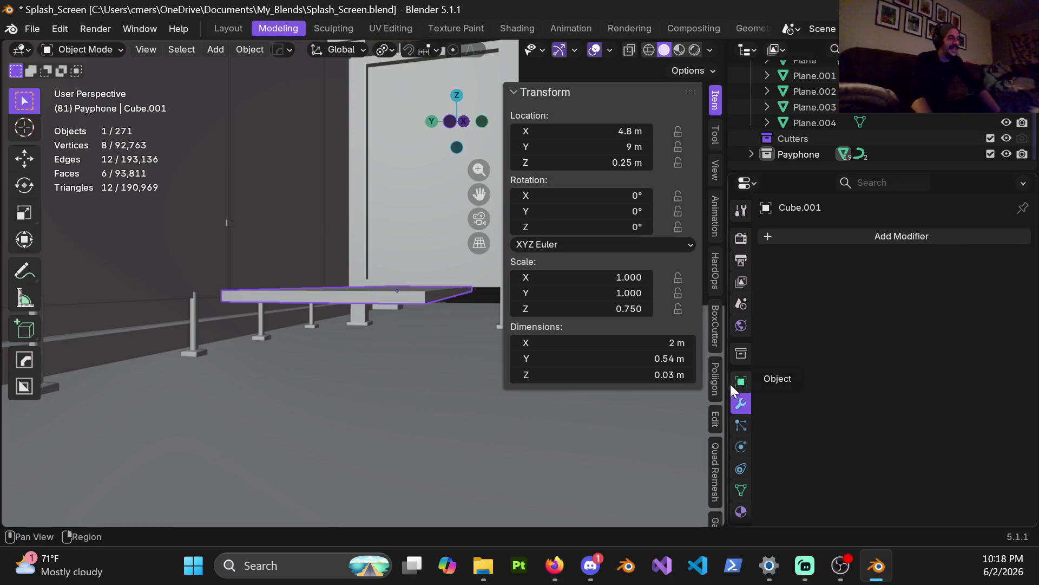
{"action": "left_click_drag", "start_coordinate": [730, 382], "coordinate": [1007, 397]}
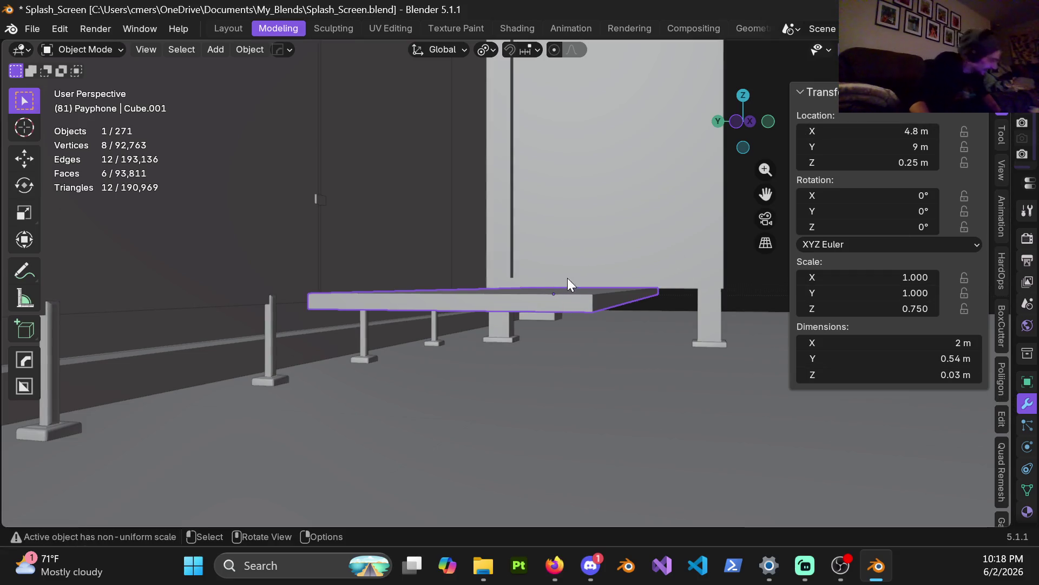
Apply the slab's scale with Ctrl+A so it reads 1.000
{"action": "key", "text": "ctrl+a"}
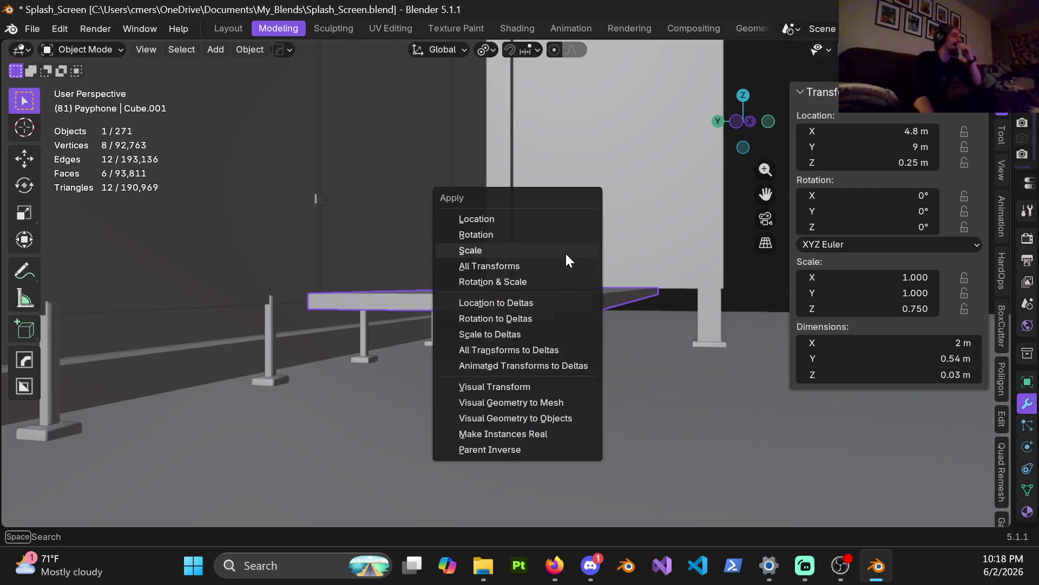
{"action": "left_click", "coordinate": [565, 251]}
{"action": "middle_click_drag", "start_coordinate": [553, 293], "coordinate": [571, 290]}
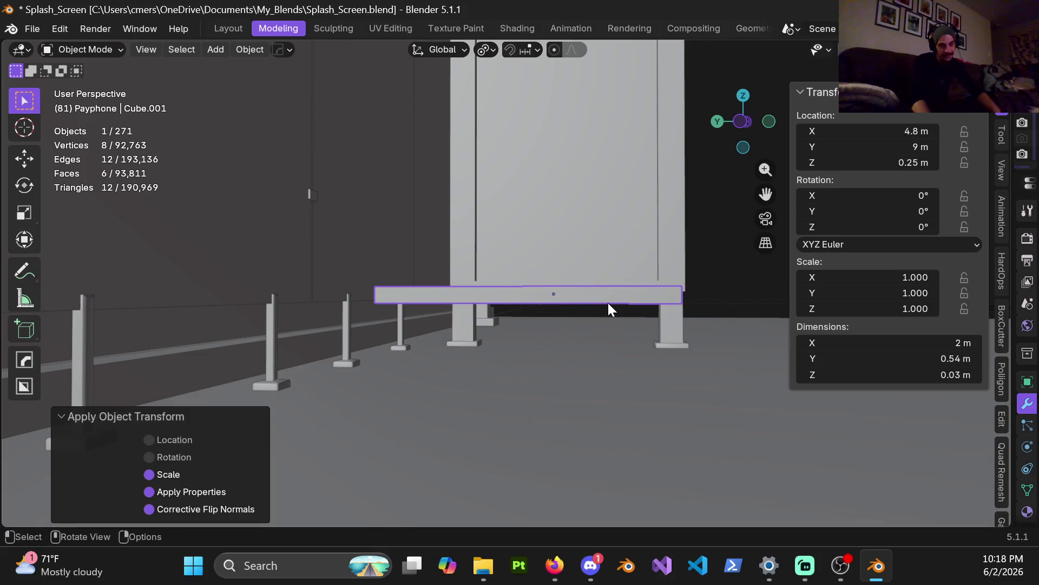
{"action": "mouse_move", "coordinate": [606, 280]}
{"action": "middle_mouse_down"}
{"action": "mouse_move", "coordinate": [509, 288]}
{"action": "mouse_move", "coordinate": [533, 269]}
{"action": "middle_mouse_up"}
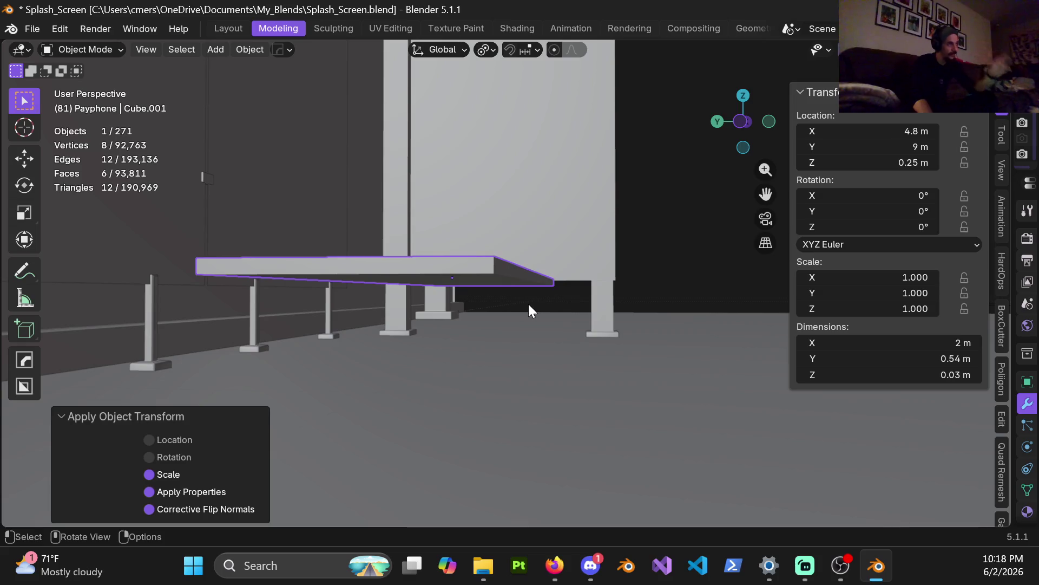
{"action": "middle_click_drag", "start_coordinate": [489, 275], "coordinate": [490, 282]}
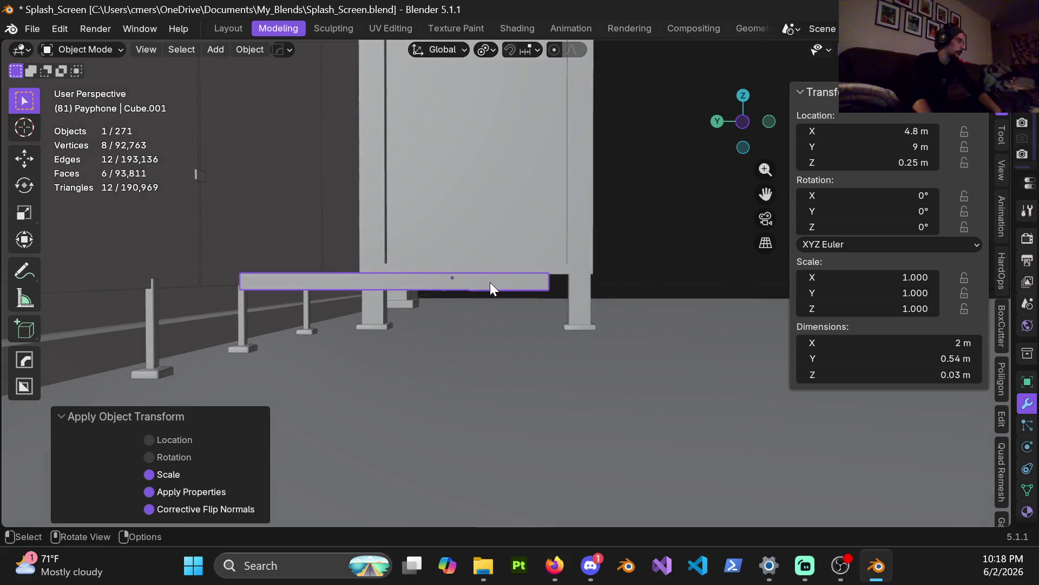
{"action": "key", "text": "ctrl+a"}
In Edit Mode, cut two lengthwise edge loops into the slab at their default positions
{"action": "left_click", "coordinate": [484, 279]}
{"action": "key", "text": "Tab"}
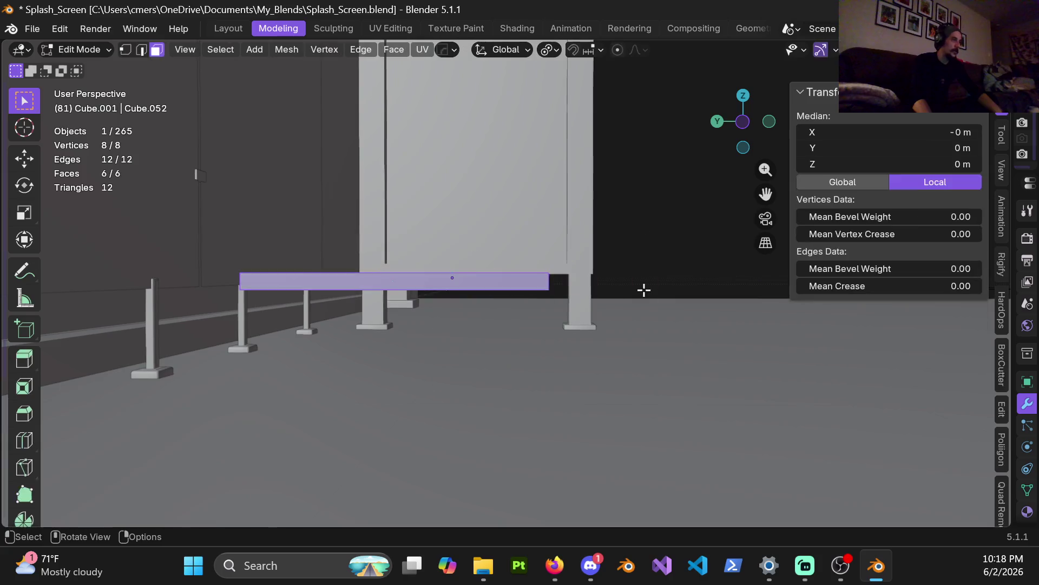
{"action": "middle_click_drag", "start_coordinate": [644, 290], "coordinate": [510, 281]}
{"action": "key", "text": "ctrl+r"}
{"action": "scroll", "coordinate": [448, 333], "scroll_direction": "up", "scroll_amount": 1}
{"action": "left_click", "coordinate": [448, 332]}
{"action": "right_click", "coordinate": [448, 332]}
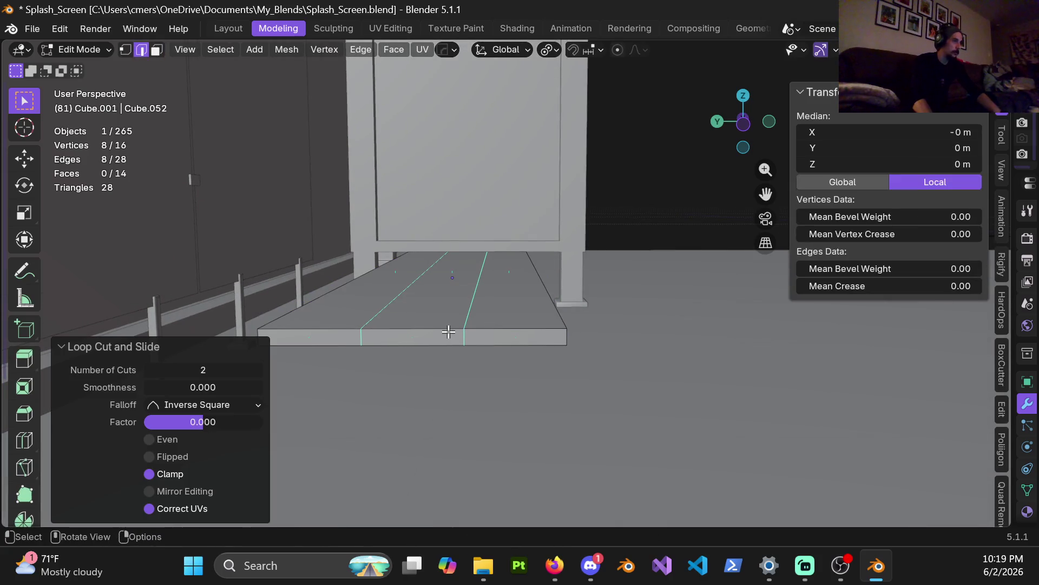
Slide the first new loop toward the slab's edge with a slide factor of -0.85
{"action": "left_click", "coordinate": [464, 336], "text": "alt"}
{"action": "key", "text": "g"}
{"action": "key", "text": "g"}
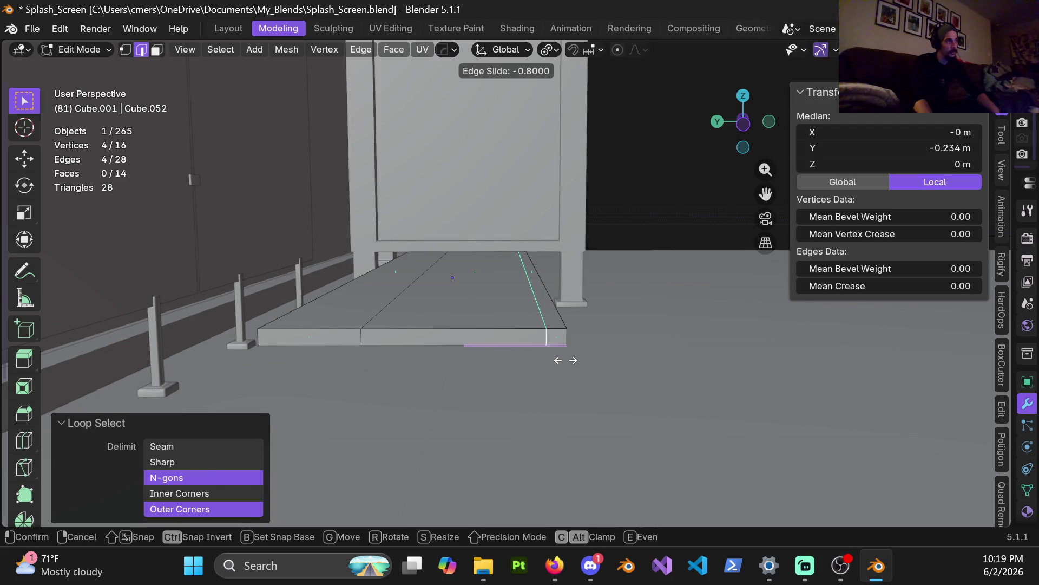
{"action": "left_click", "coordinate": [566, 360]}
{"action": "double_click", "coordinate": [206, 425]}
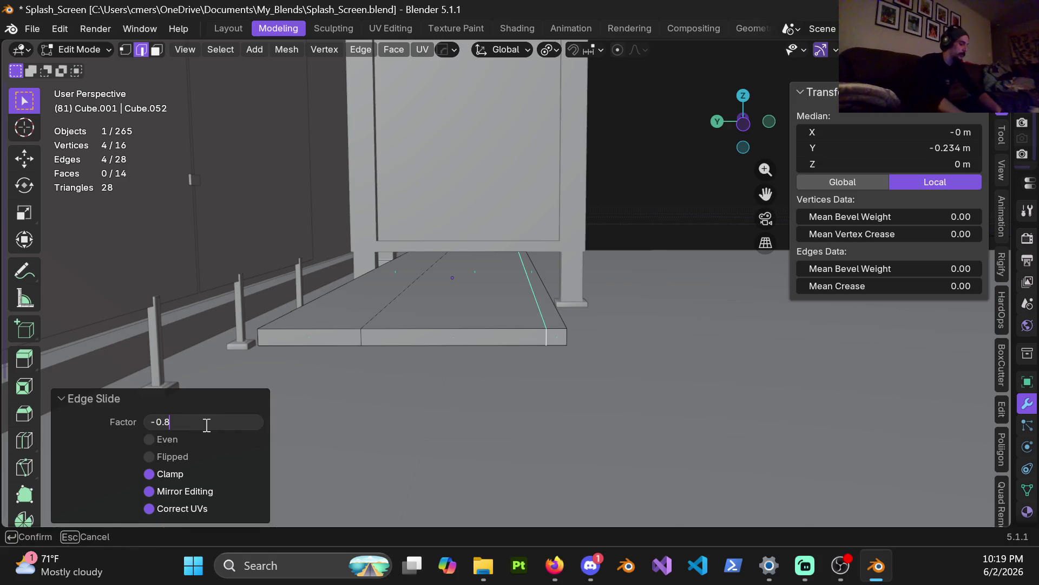
{"action": "type", "text": "5"}
{"action": "key", "text": "Return"}
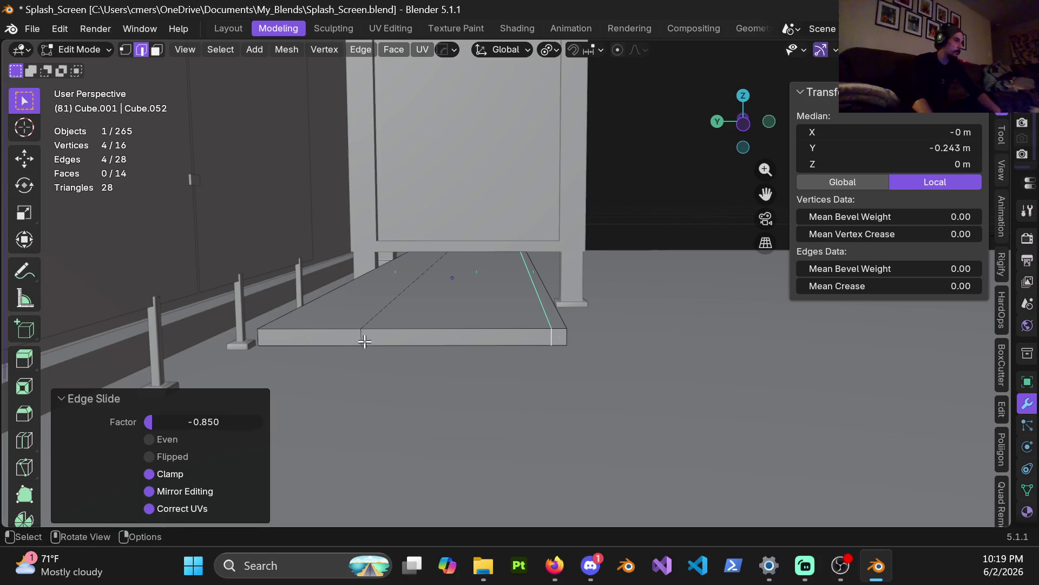
Slide the second loop toward the opposite edge, then select the narrow back strip face
{"action": "left_click", "coordinate": [363, 340], "text": "alt"}
{"action": "key", "text": "g"}
{"action": "key", "text": "g"}
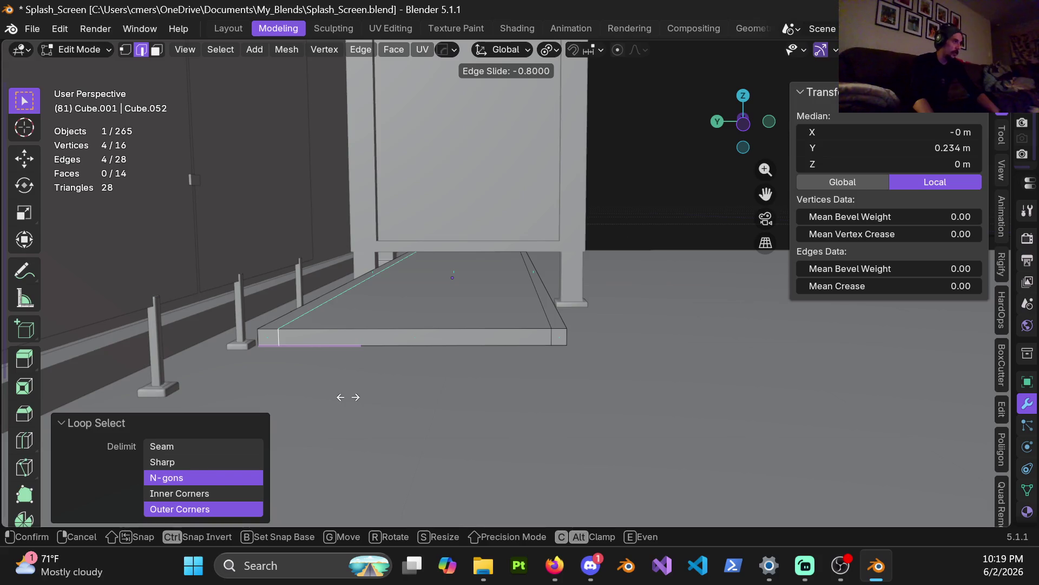
{"action": "left_click", "coordinate": [348, 397]}
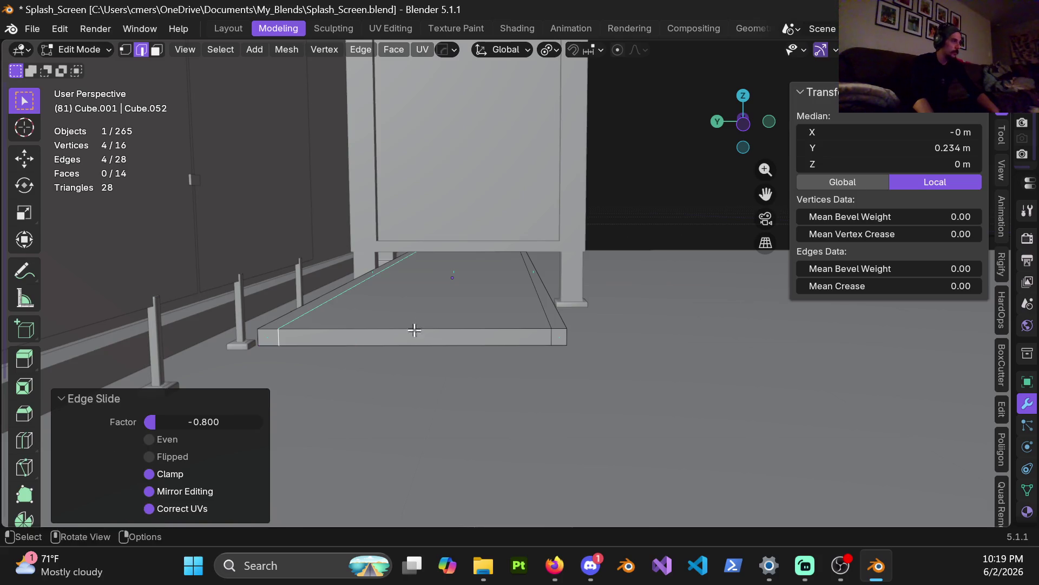
{"action": "key", "text": "3"}
{"action": "left_click", "coordinate": [283, 319]}
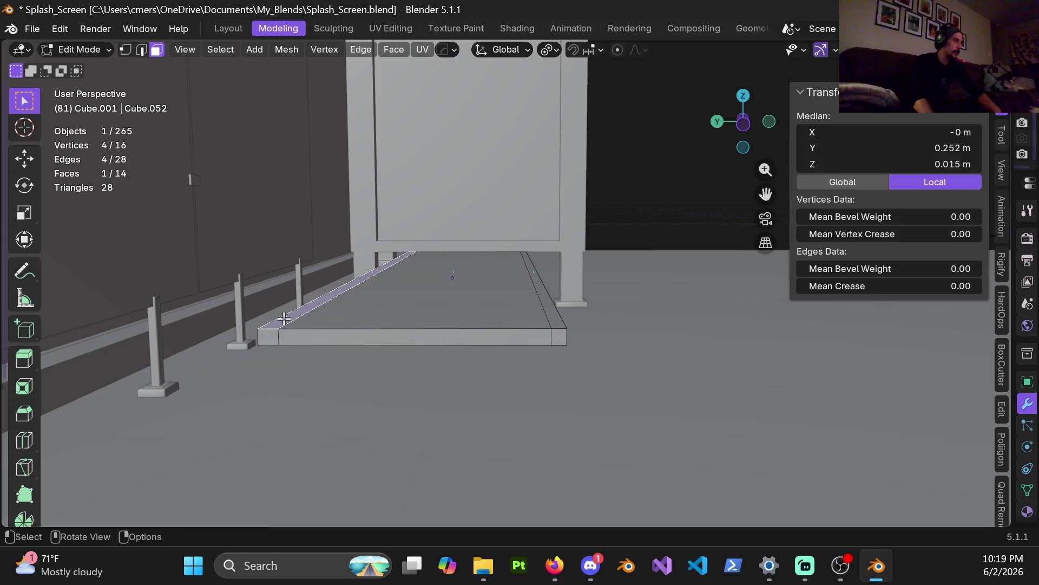
{"action": "mouse_move", "coordinate": [330, 328]}
{"action": "middle_mouse_down"}
{"action": "mouse_move", "coordinate": [430, 325]}
{"action": "mouse_move", "coordinate": [422, 317]}
{"action": "mouse_move", "coordinate": [418, 330]}
{"action": "middle_mouse_up"}
Extrude the back strip face straight up along Z by exactly 0.03 m to form the lip
{"action": "key", "text": "e"}
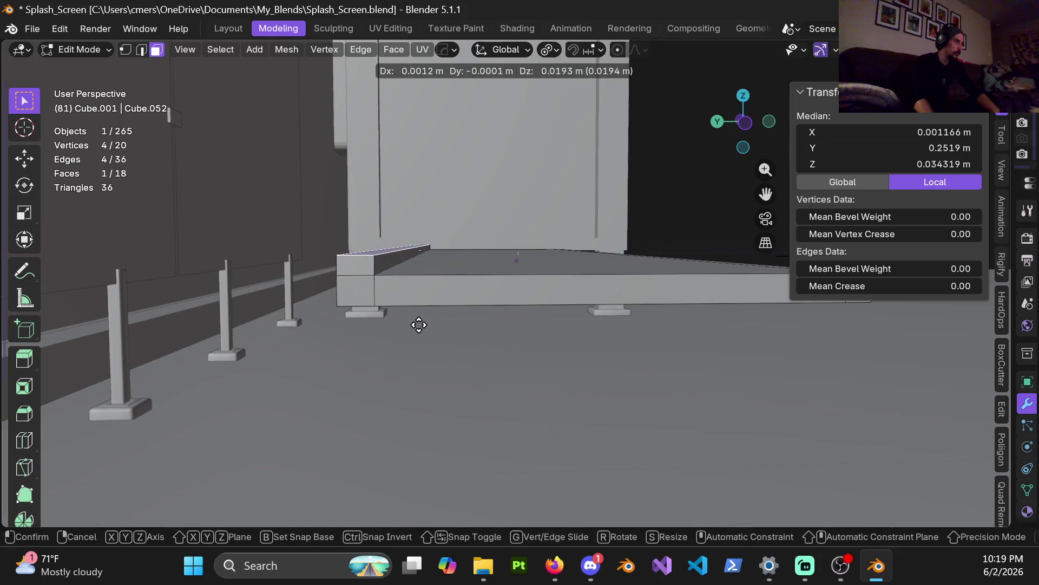
{"action": "key", "text": "z"}
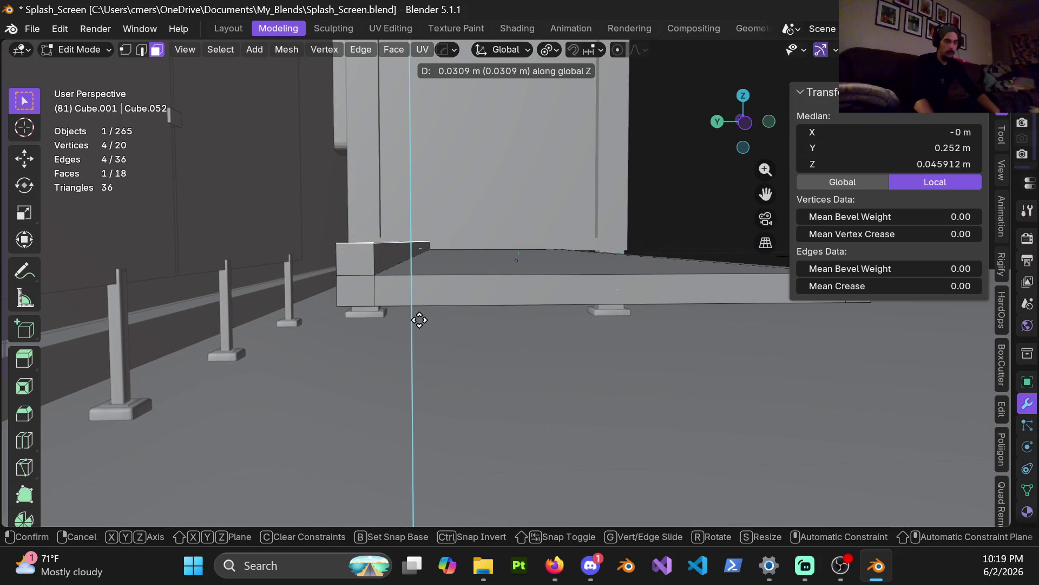
{"action": "left_click", "coordinate": [419, 320]}
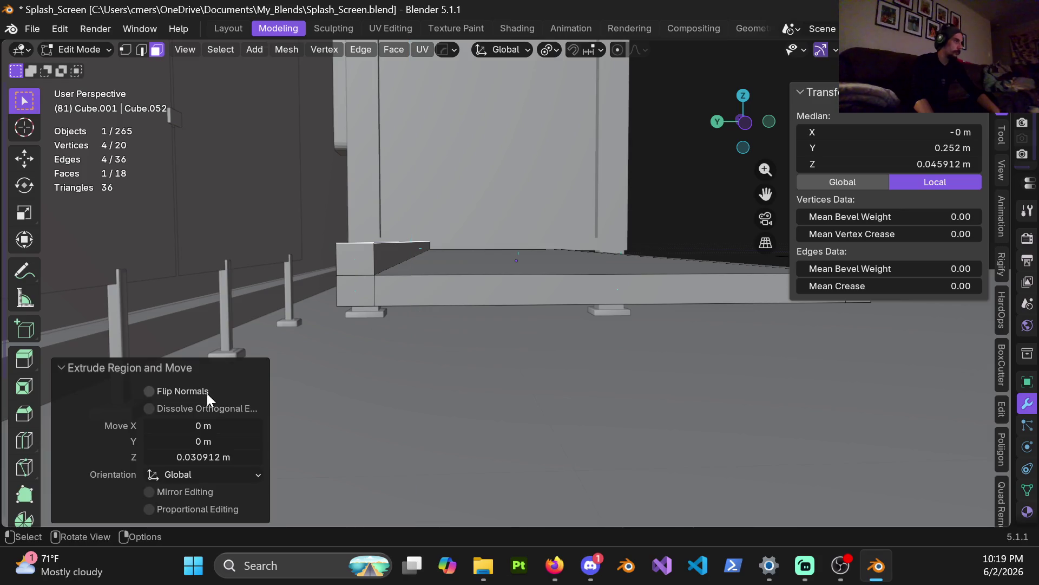
{"action": "left_click", "coordinate": [204, 457]}
{"action": "type", "text": "0.03"}
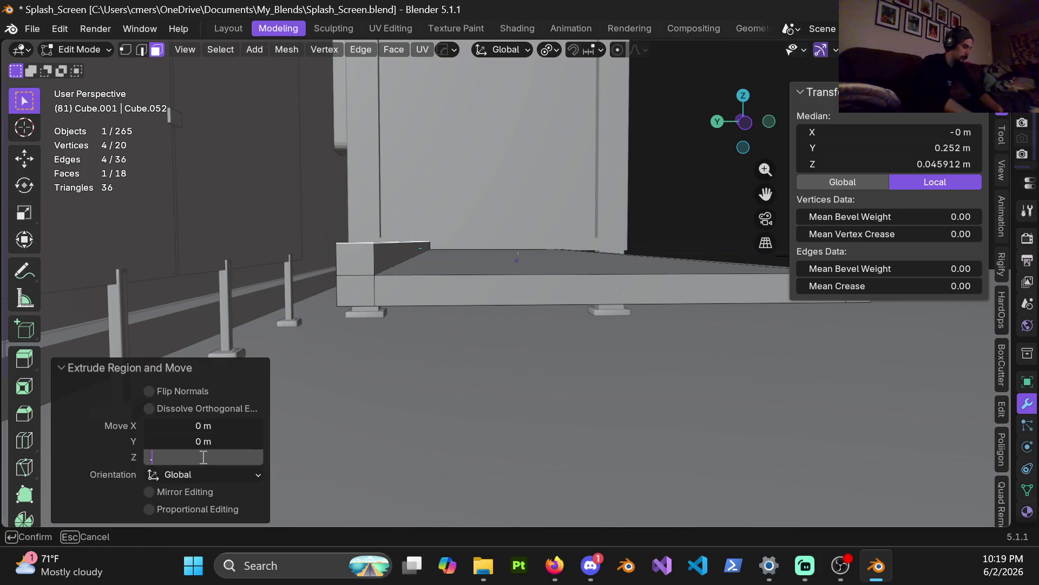
{"action": "key", "text": "Return"}
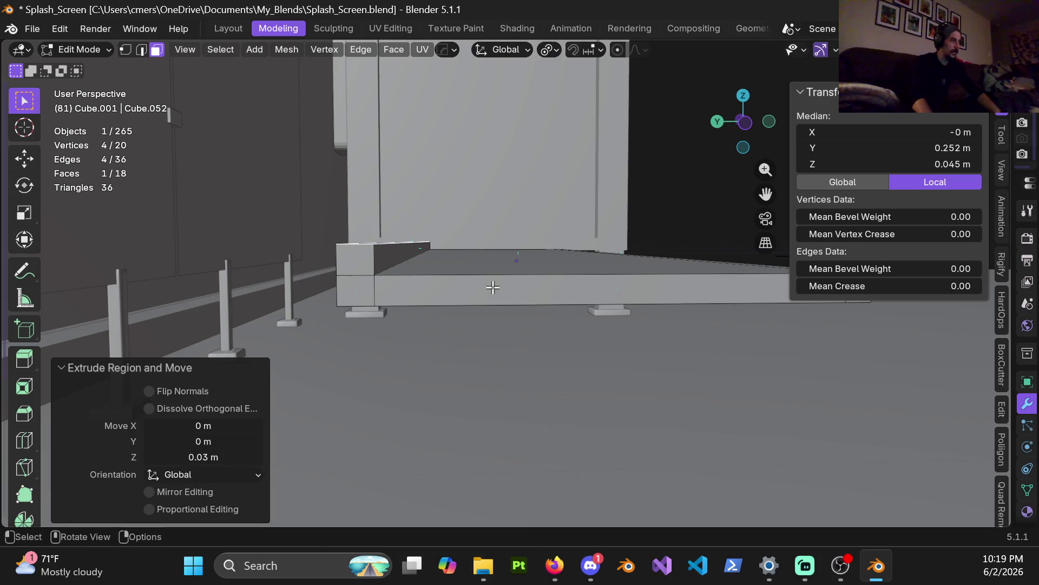
{"action": "mouse_move", "coordinate": [558, 234]}
{"action": "middle_mouse_down", "text": "shift"}
{"action": "mouse_move", "coordinate": [228, 265]}
{"action": "mouse_move", "coordinate": [285, 260]}
{"action": "mouse_move", "coordinate": [352, 290]}
{"action": "mouse_move", "coordinate": [366, 226]}
{"action": "mouse_move", "coordinate": [379, 292]}
{"action": "middle_mouse_up", "text": "shift"}
Return to Object Mode, hide the floor plane, and re-enter Edit Mode on the shelf slab
{"action": "key", "text": "ctrl+Tab"}
{"action": "left_click", "coordinate": [625, 353]}
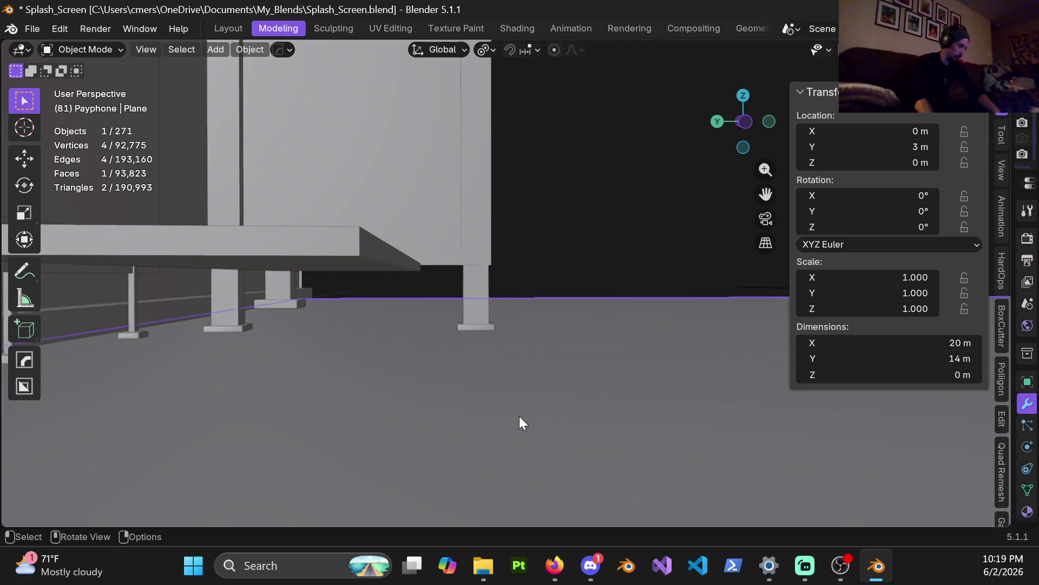
{"action": "key", "text": "h"}
{"action": "left_click", "coordinate": [353, 264]}
{"action": "key", "text": "Tab"}
{"action": "mouse_move", "coordinate": [525, 281]}
{"action": "middle_mouse_down"}
{"action": "mouse_move", "coordinate": [391, 245]}
{"action": "mouse_move", "coordinate": [382, 232]}
{"action": "mouse_move", "coordinate": [394, 213]}
{"action": "mouse_move", "coordinate": [401, 276]}
{"action": "middle_mouse_up"}
Extrude a narrow face strip along the slab's underside edge by 0.014 m
{"action": "left_click", "coordinate": [401, 227]}
{"action": "key", "text": "e"}
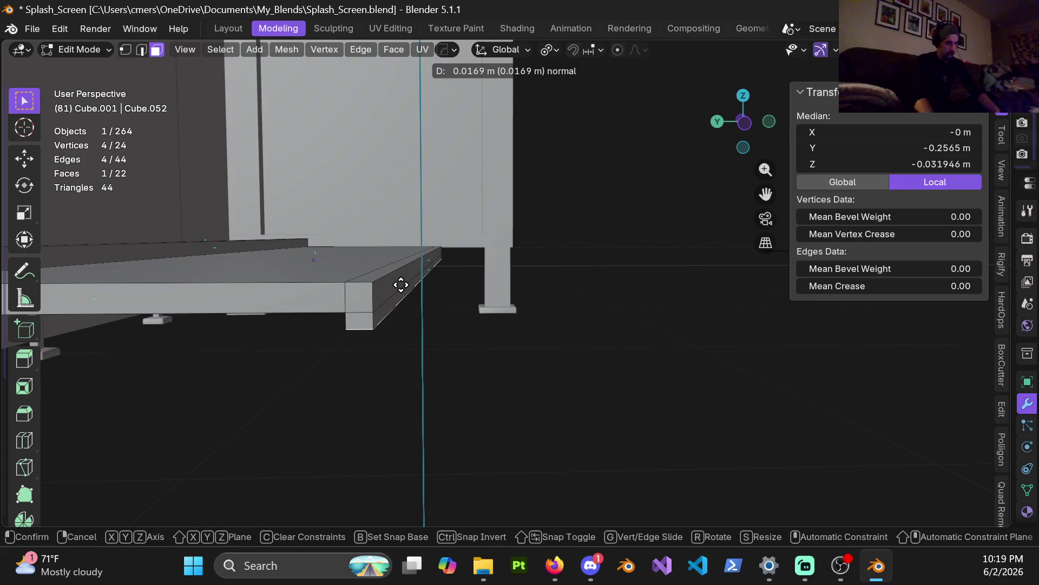
{"action": "left_click", "coordinate": [401, 285]}
{"action": "left_click", "coordinate": [202, 457]}
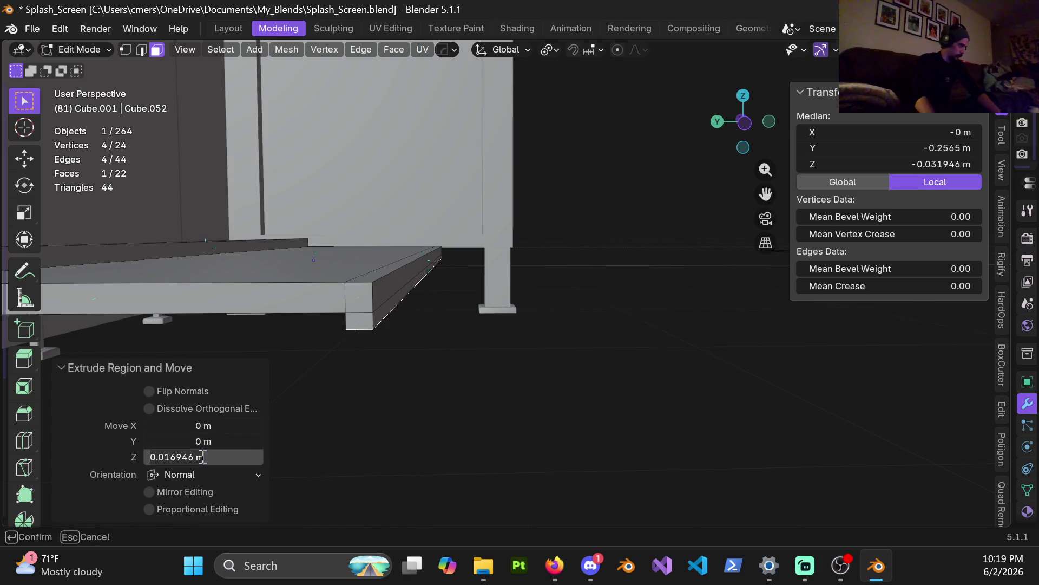
{"action": "type", "text": ".0"}
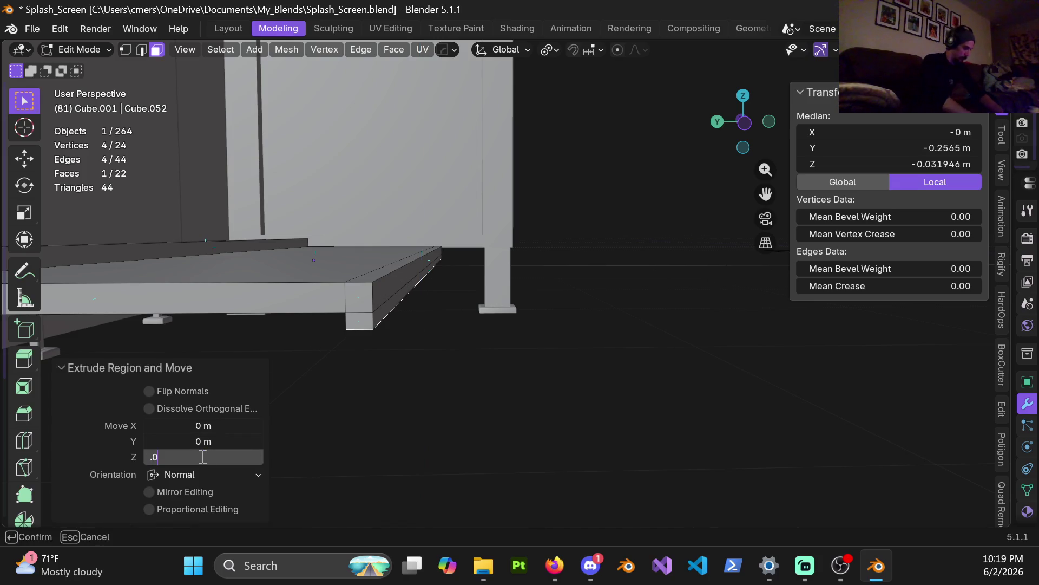
{"action": "type", "text": "14"}
{"action": "key", "text": "Return"}
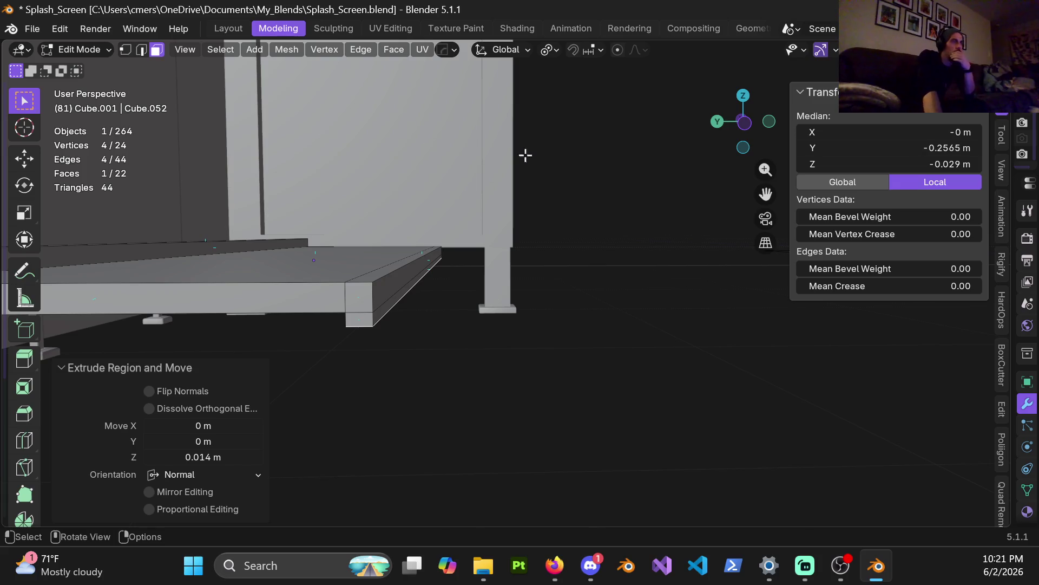
Restore the panel layout, select both end edges of the slab in edge mode, and start a bevel
{"action": "mouse_move", "coordinate": [1016, 157]}
{"action": "left_mouse_down"}
{"action": "mouse_move", "coordinate": [763, 108]}
{"action": "mouse_move", "coordinate": [783, 81]}
{"action": "left_mouse_up"}
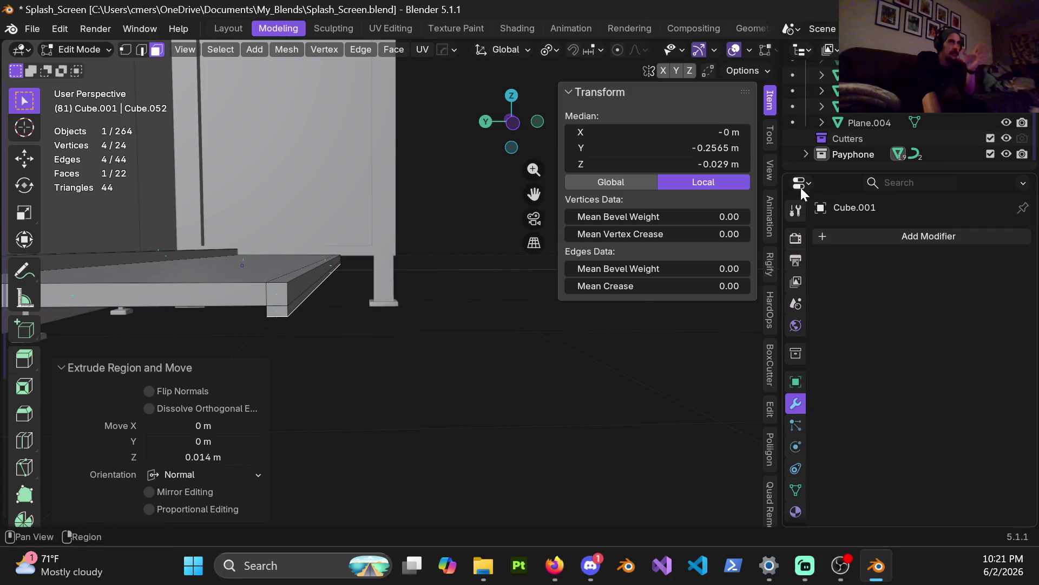
{"action": "mouse_move", "coordinate": [780, 172]}
{"action": "left_mouse_down"}
{"action": "mouse_move", "coordinate": [1035, 232]}
{"action": "mouse_move", "coordinate": [998, 233]}
{"action": "mouse_move", "coordinate": [1035, 233]}
{"action": "left_mouse_up"}
{"action": "mouse_move", "coordinate": [495, 257]}
{"action": "middle_mouse_down"}
{"action": "mouse_move", "coordinate": [489, 287]}
{"action": "mouse_move", "coordinate": [453, 272]}
{"action": "mouse_move", "coordinate": [490, 259]}
{"action": "mouse_move", "coordinate": [466, 259]}
{"action": "middle_mouse_up"}
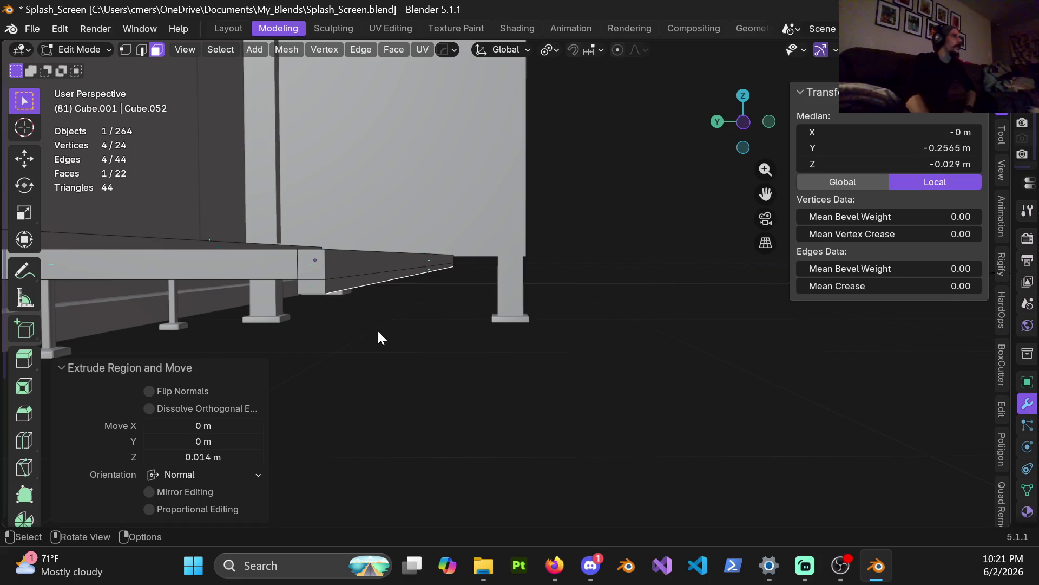
{"action": "mouse_move", "coordinate": [381, 258]}
{"action": "middle_mouse_down", "text": "shift"}
{"action": "mouse_move", "coordinate": [355, 276]}
{"action": "mouse_move", "coordinate": [409, 254]}
{"action": "mouse_move", "coordinate": [425, 220]}
{"action": "middle_mouse_up", "text": "shift"}
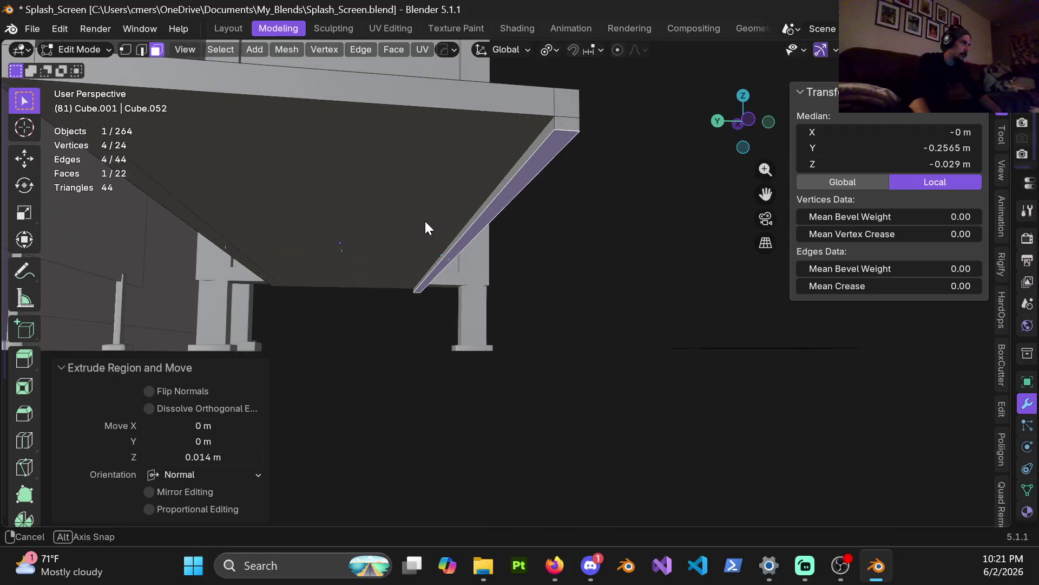
{"action": "key", "text": "2"}
{"action": "left_click", "coordinate": [512, 155]}
{"action": "mouse_move", "coordinate": [522, 150]}
{"action": "middle_mouse_down", "text": "ctrl"}
{"action": "mouse_move", "coordinate": [507, 184]}
{"action": "mouse_move", "coordinate": [386, 217]}
{"action": "mouse_move", "coordinate": [257, 228]}
{"action": "middle_mouse_up", "text": "ctrl"}
{"action": "left_click", "coordinate": [257, 229], "text": "shift"}
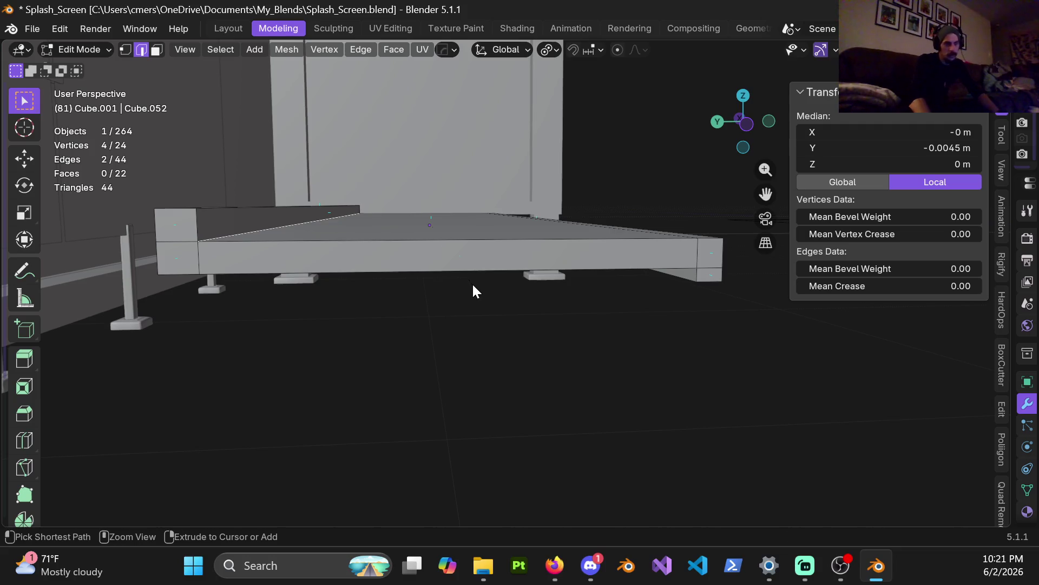
{"action": "key", "text": "ctrl+b"}
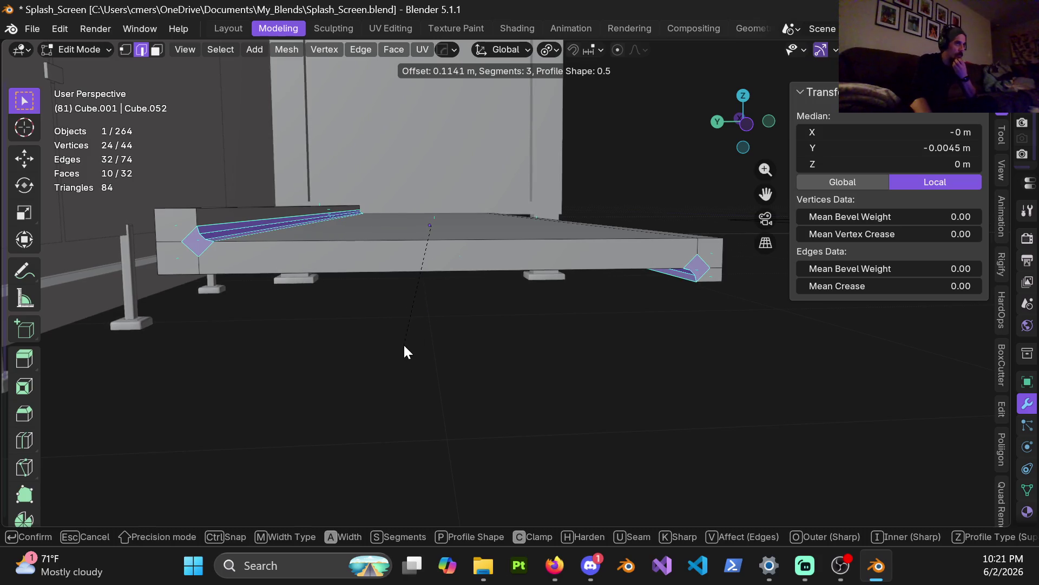
Confirm the end-edge bevel at 5 segments, then leave and re-enter Edit Mode
{"action": "scroll", "coordinate": [404, 344], "scroll_direction": "up", "scroll_amount": 2}
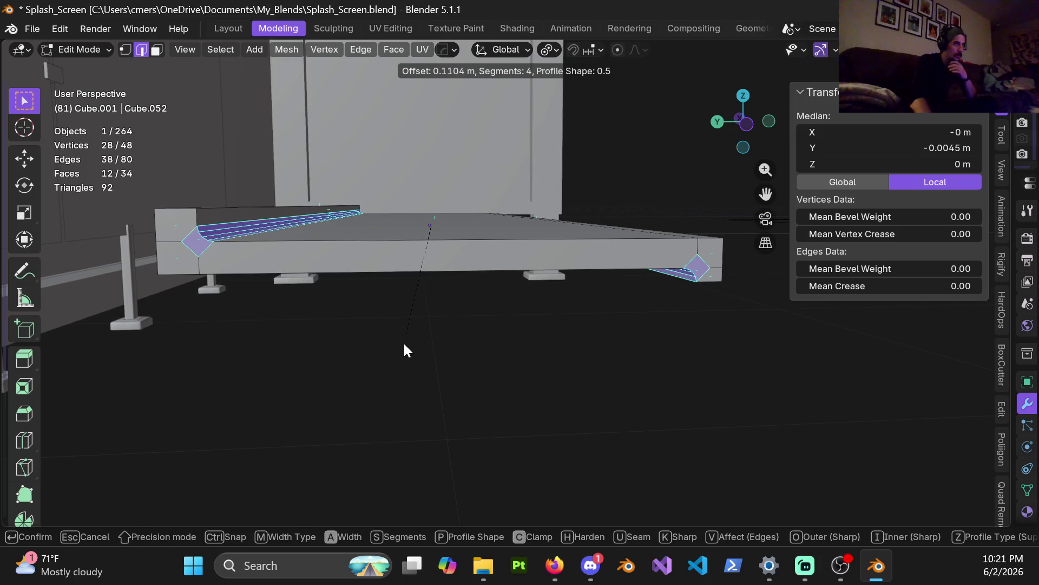
{"action": "left_click", "coordinate": [404, 342]}
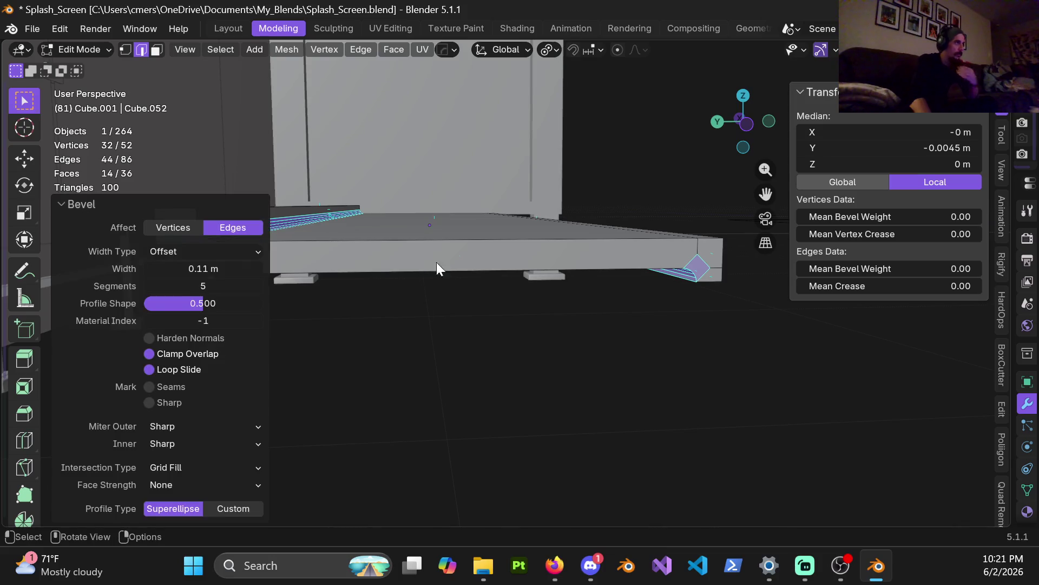
{"action": "scroll", "coordinate": [437, 262], "scroll_direction": "up", "scroll_amount": 4}
{"action": "key", "text": "Tab"}
{"action": "mouse_move", "coordinate": [346, 272]}
{"action": "middle_mouse_down"}
{"action": "mouse_move", "coordinate": [476, 242]}
{"action": "mouse_move", "coordinate": [469, 253]}
{"action": "mouse_move", "coordinate": [479, 248]}
{"action": "mouse_move", "coordinate": [357, 249]}
{"action": "mouse_move", "coordinate": [415, 251]}
{"action": "mouse_move", "coordinate": [470, 272]}
{"action": "middle_mouse_up"}
{"action": "key", "text": "ctrl+Tab"}
{"action": "left_click", "coordinate": [600, 249]}
Select the slab's two front edges and start beveling them
{"action": "middle_click_drag", "start_coordinate": [471, 209], "coordinate": [487, 213]}
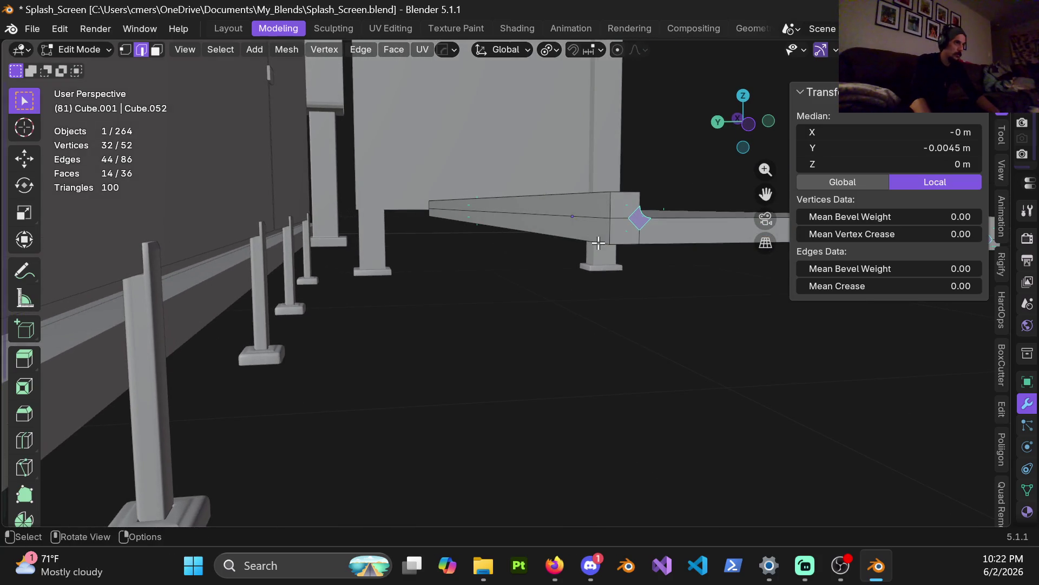
{"action": "left_click", "coordinate": [628, 226]}
{"action": "mouse_move", "coordinate": [622, 229]}
{"action": "middle_mouse_down", "text": "shift"}
{"action": "mouse_move", "coordinate": [366, 232]}
{"action": "mouse_move", "coordinate": [658, 219]}
{"action": "mouse_move", "coordinate": [460, 245]}
{"action": "mouse_move", "coordinate": [414, 323]}
{"action": "mouse_move", "coordinate": [417, 360]}
{"action": "mouse_move", "coordinate": [580, 249]}
{"action": "mouse_move", "coordinate": [469, 239]}
{"action": "middle_mouse_up", "text": "shift"}
{"action": "left_click", "coordinate": [423, 329], "text": "shift"}
{"action": "mouse_move", "coordinate": [502, 185]}
{"action": "middle_mouse_down"}
{"action": "mouse_move", "coordinate": [459, 192]}
{"action": "mouse_move", "coordinate": [541, 278]}
{"action": "middle_mouse_up"}
{"action": "key", "text": "ctrl+b"}
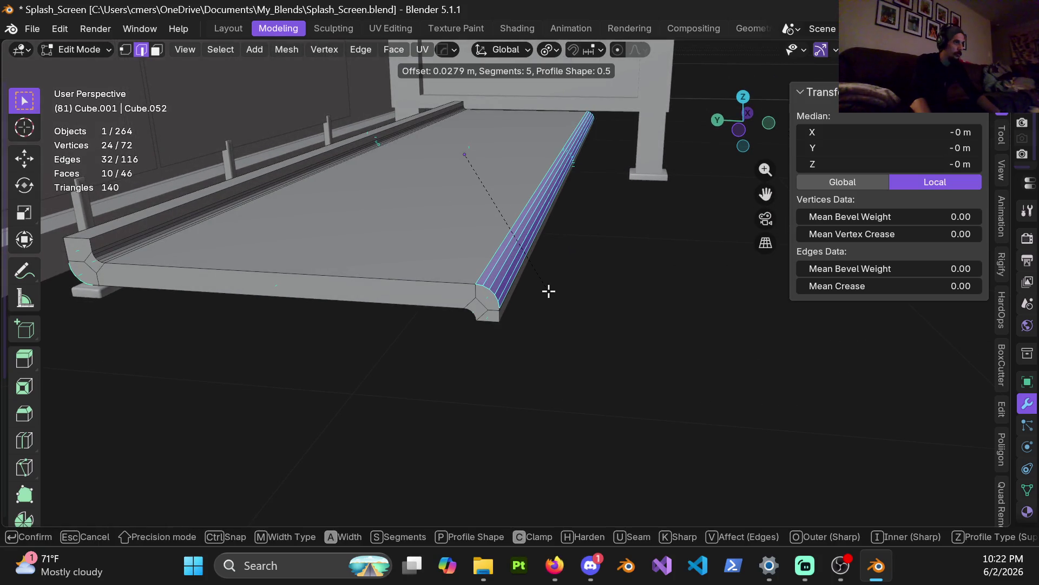
Confirm the 0.0456 m front bevel and merge duplicate vertices by distance across the whole mesh
{"action": "left_click", "coordinate": [552, 296]}
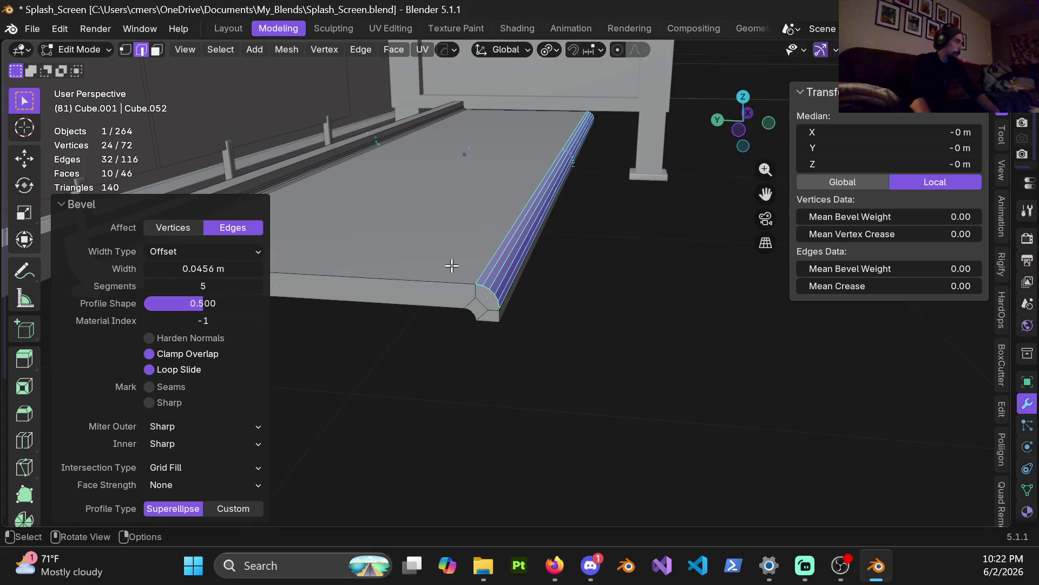
{"action": "key", "text": "a"}
{"action": "key", "text": "m"}
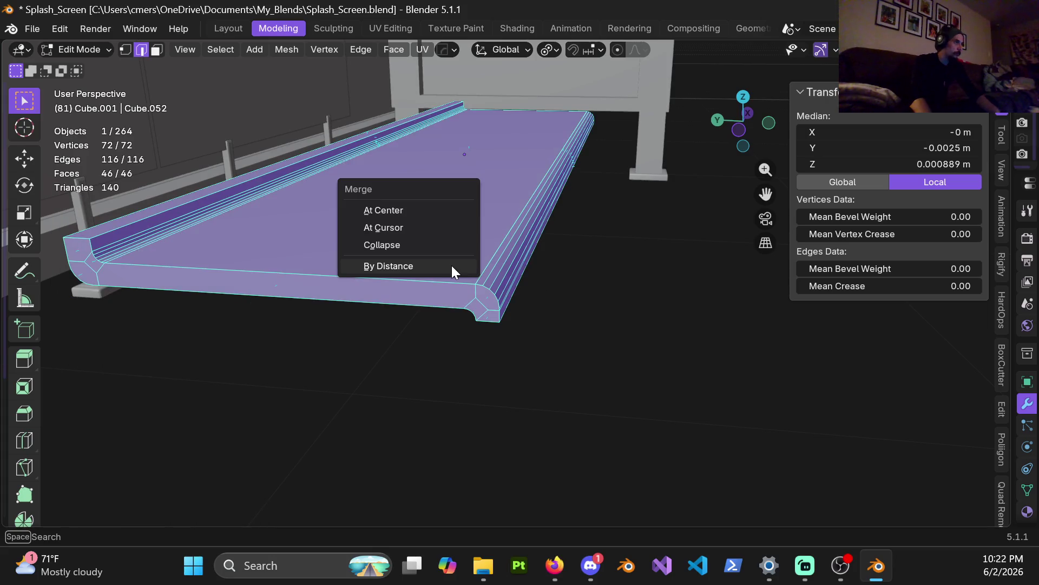
{"action": "left_click", "coordinate": [452, 266]}
{"action": "mouse_move", "coordinate": [453, 267]}
{"action": "middle_mouse_down"}
{"action": "mouse_move", "coordinate": [426, 267]}
{"action": "mouse_move", "coordinate": [462, 243]}
{"action": "mouse_move", "coordinate": [505, 162]}
{"action": "mouse_move", "coordinate": [370, 286]}
{"action": "middle_mouse_up"}
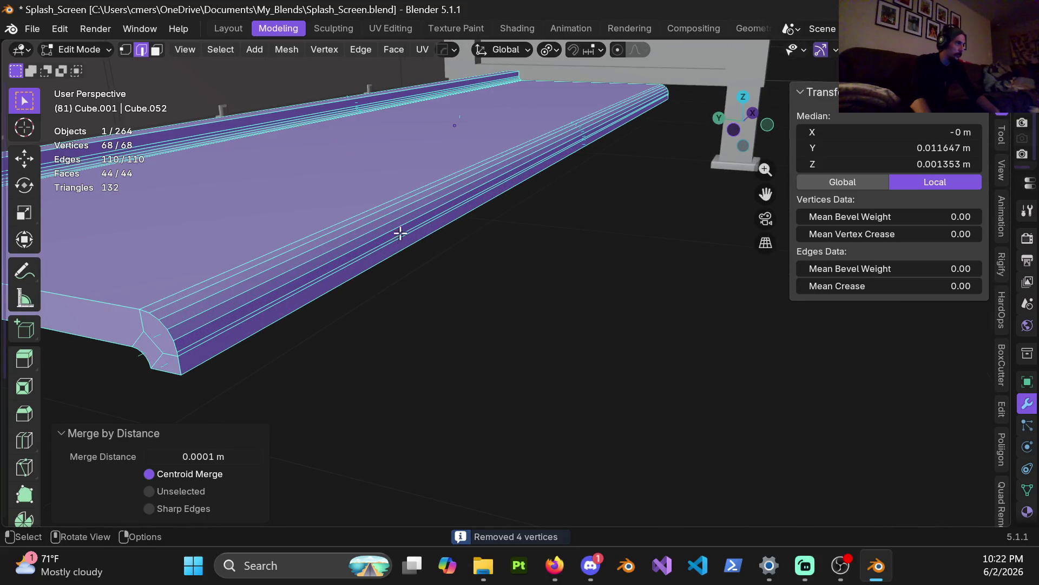
{"action": "mouse_move", "coordinate": [434, 186]}
{"action": "middle_mouse_down"}
{"action": "mouse_move", "coordinate": [369, 185]}
{"action": "mouse_move", "coordinate": [439, 150]}
{"action": "mouse_move", "coordinate": [359, 276]}
{"action": "mouse_move", "coordinate": [408, 283]}
{"action": "mouse_move", "coordinate": [399, 258]}
{"action": "mouse_move", "coordinate": [460, 209]}
{"action": "mouse_move", "coordinate": [499, 201]}
{"action": "mouse_move", "coordinate": [399, 259]}
{"action": "middle_mouse_up"}
Deselect everything and switch the viewport to wireframe shading
{"action": "scroll", "coordinate": [399, 259], "scroll_direction": "down", "scroll_amount": 5}
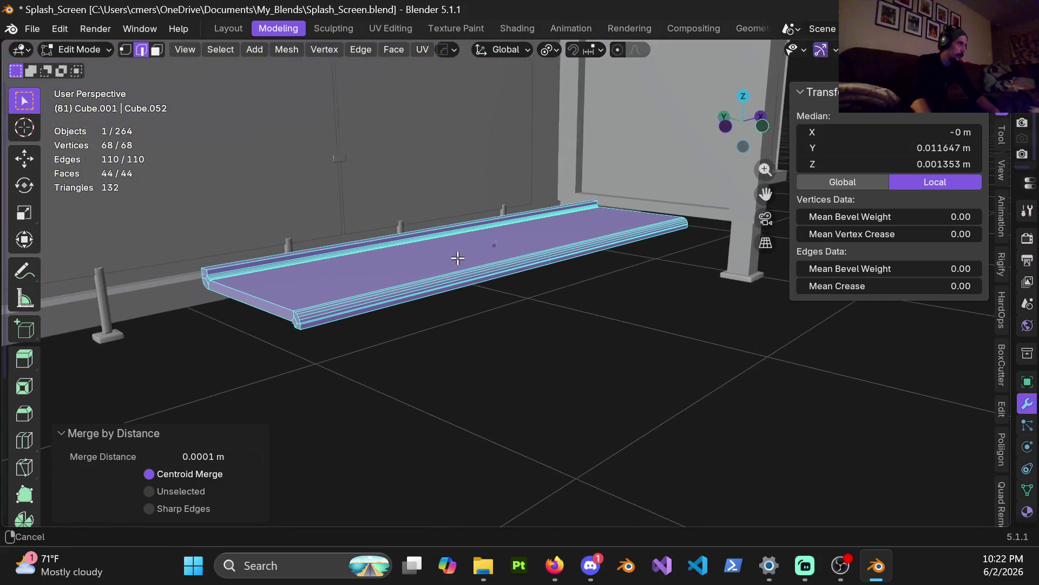
{"action": "left_click", "coordinate": [408, 364]}
{"action": "key", "text": "z"}
{"action": "left_click", "coordinate": [188, 364]}
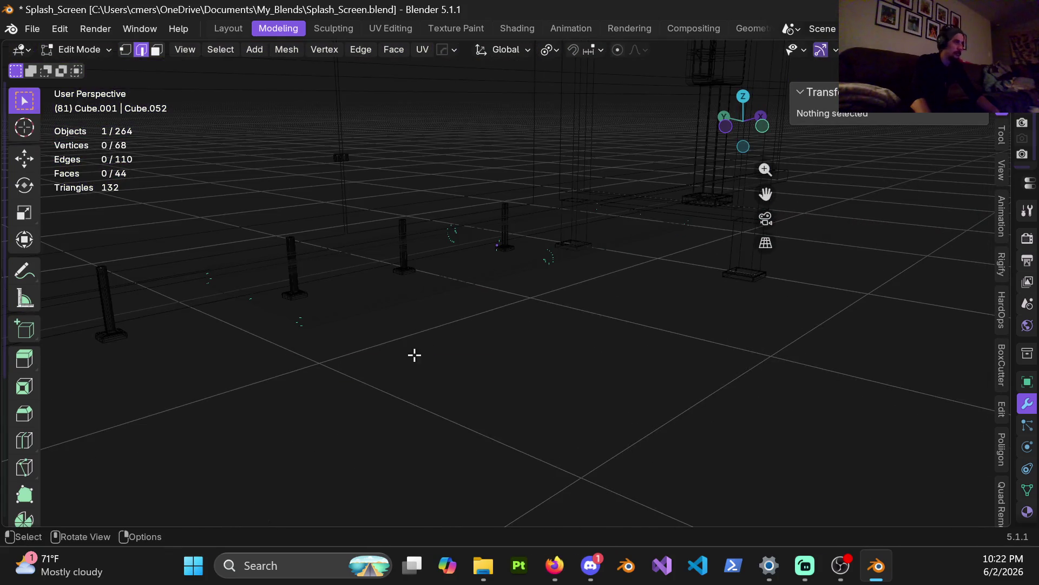
{"action": "left_click", "coordinate": [217, 48]}
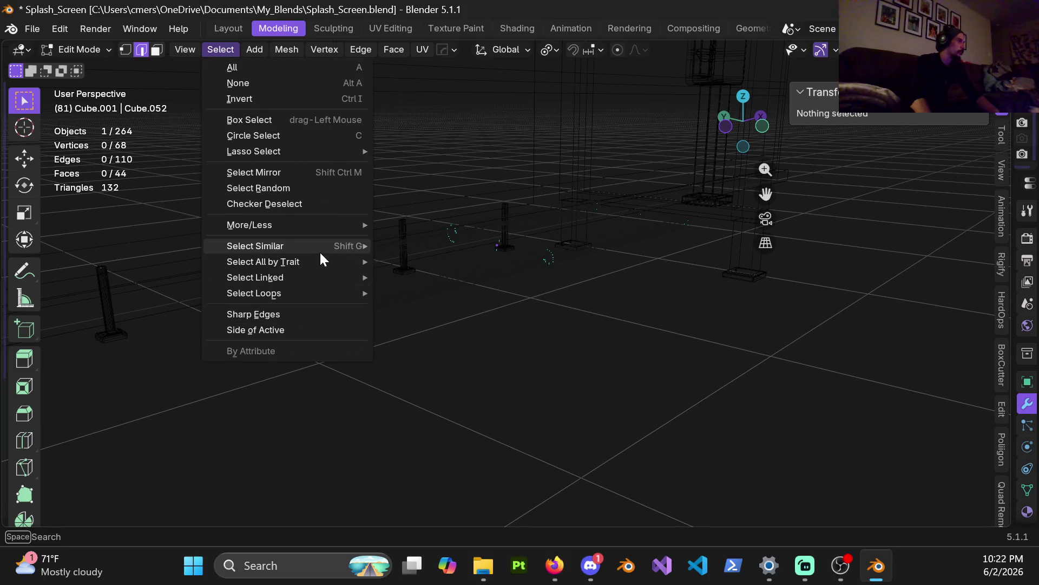
{"action": "mouse_move", "coordinate": [274, 260]}
{"action": "left_click", "coordinate": [411, 261]}
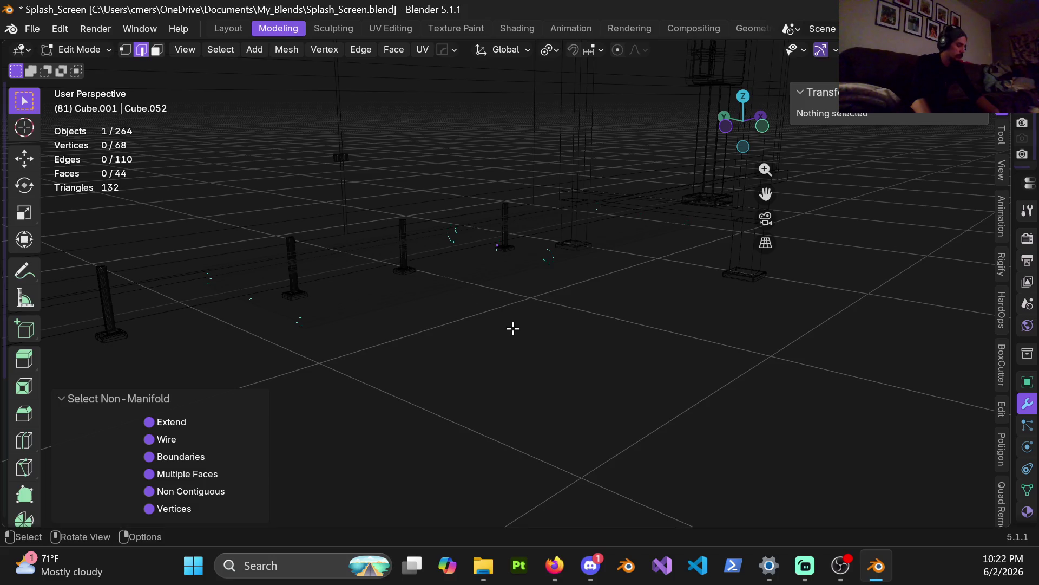
{"action": "left_click", "coordinate": [214, 51]}
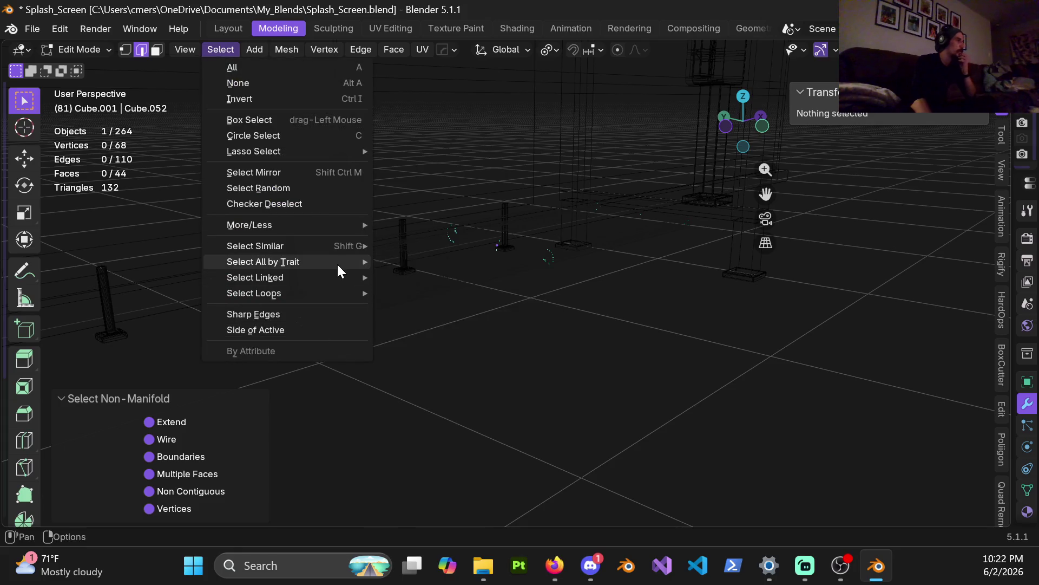
{"action": "mouse_move", "coordinate": [337, 262]}
{"action": "left_click", "coordinate": [406, 278]}
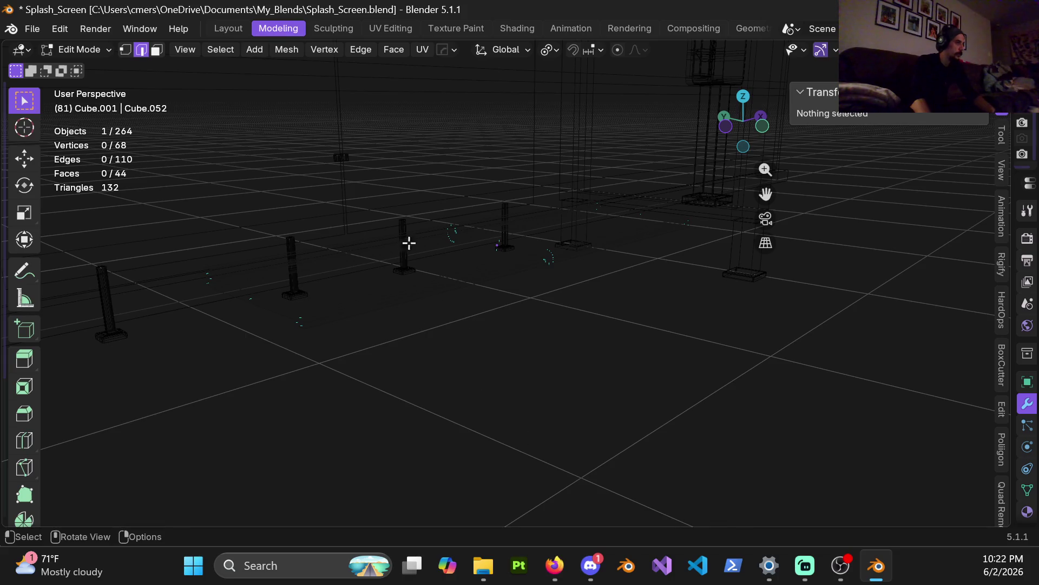
{"action": "key", "text": "ctrl+e"}
{"action": "left_click", "coordinate": [222, 53]}
{"action": "mouse_move", "coordinate": [331, 268]}
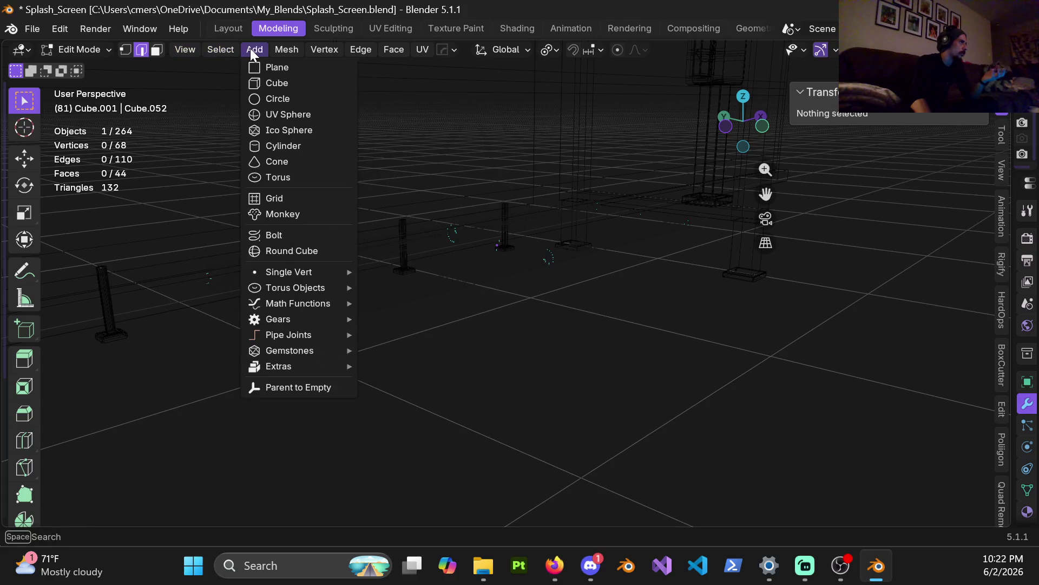
Select the whole mesh and run Mesh > Clean Up > Degenerate Dissolve at 0.0001 m merge distance
{"action": "mouse_move", "coordinate": [284, 50]}
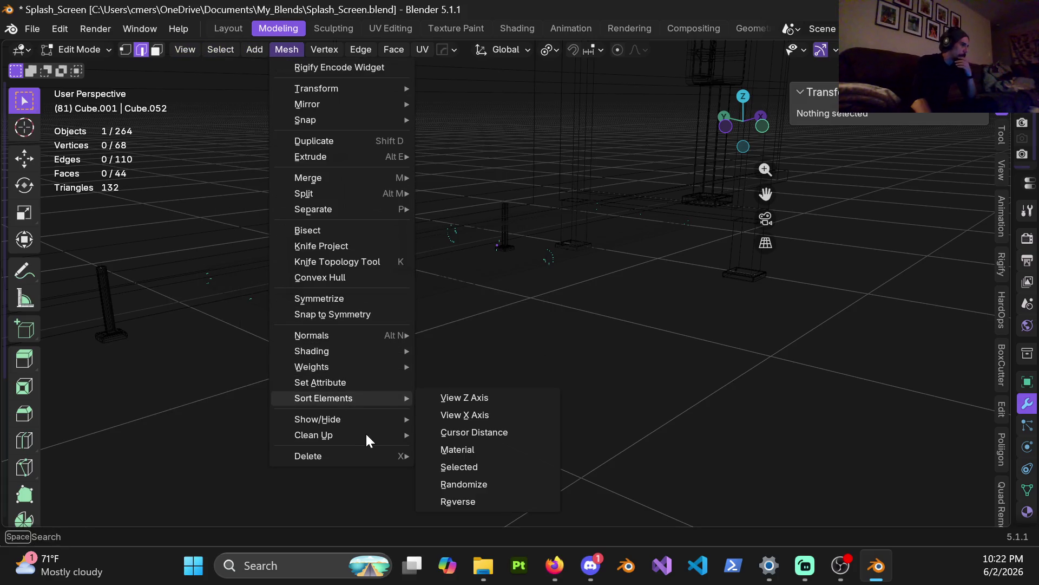
{"action": "mouse_move", "coordinate": [334, 432]}
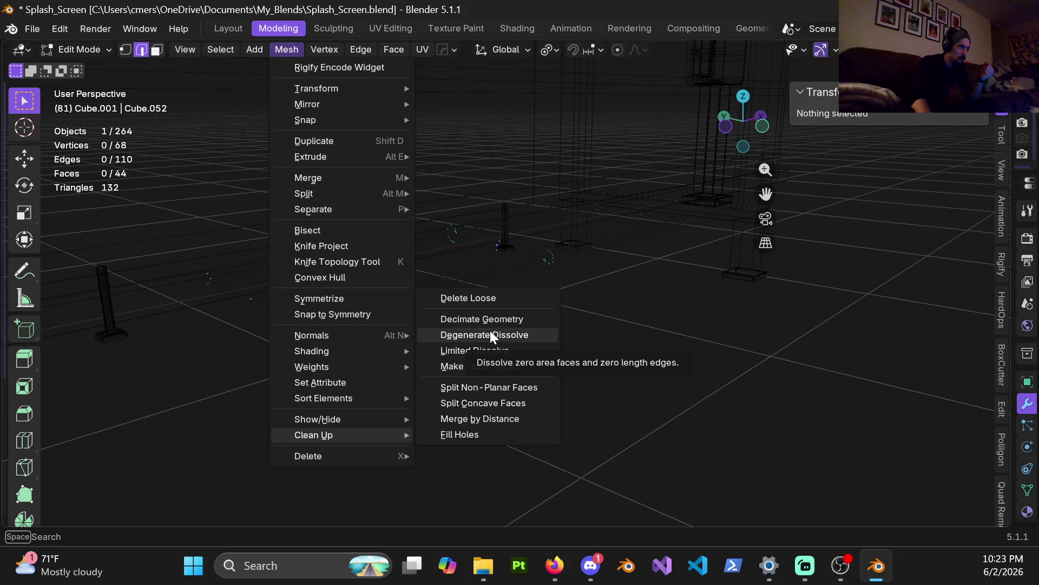
{"action": "left_click", "coordinate": [490, 334]}
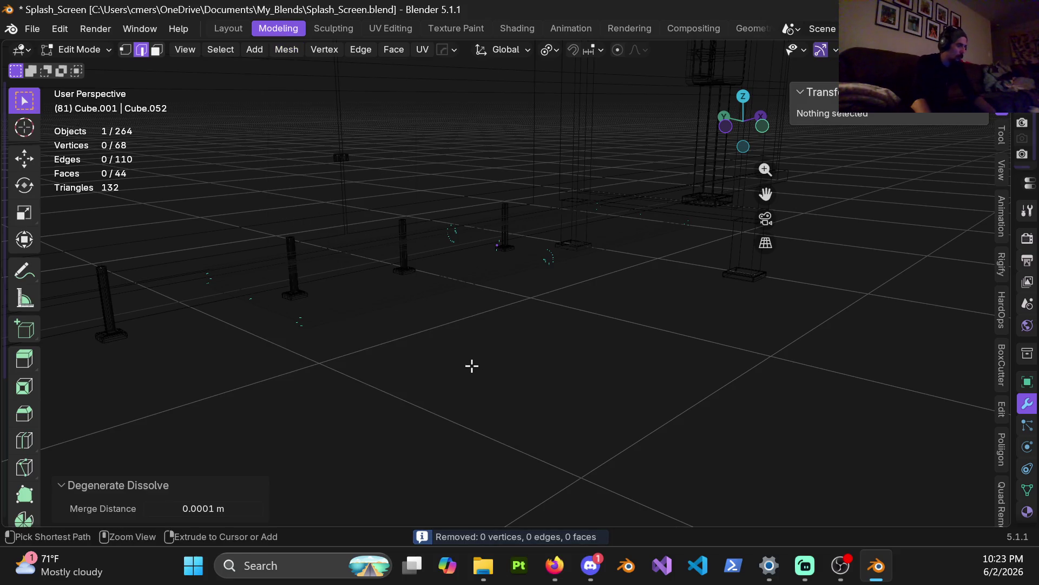
{"action": "key", "text": "a"}
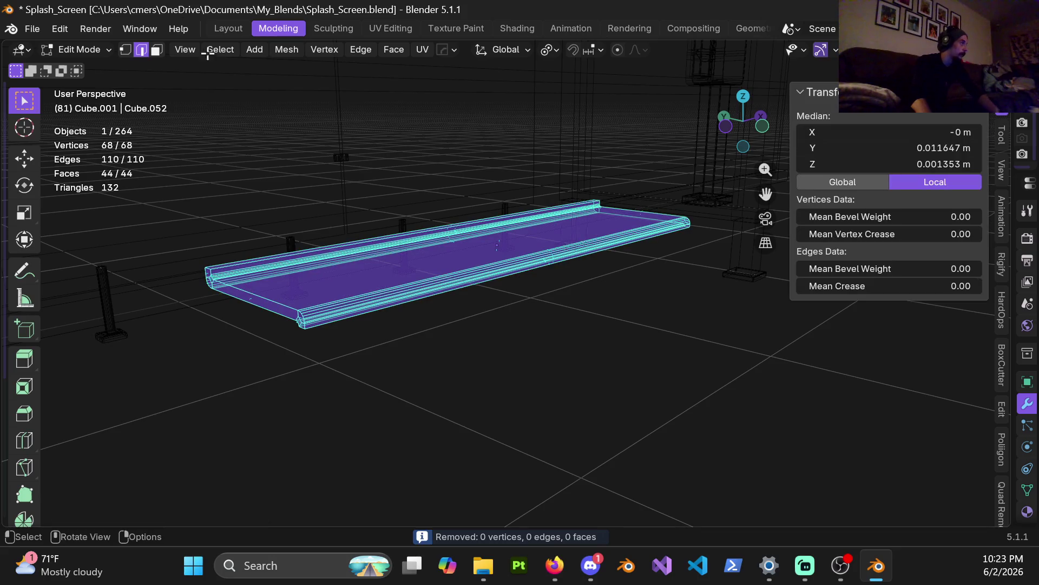
{"action": "left_click", "coordinate": [288, 50]}
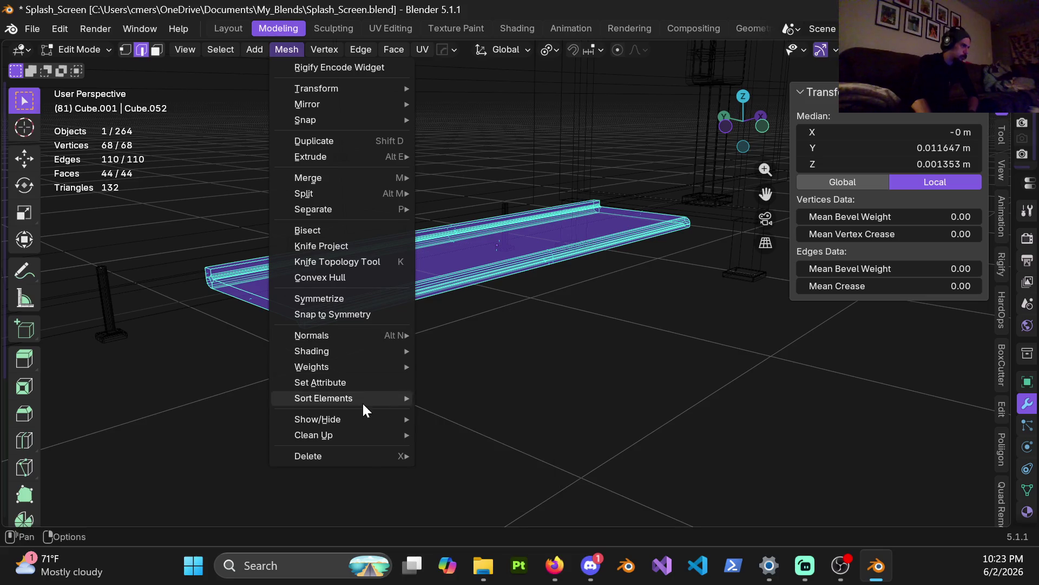
{"action": "mouse_move", "coordinate": [374, 433]}
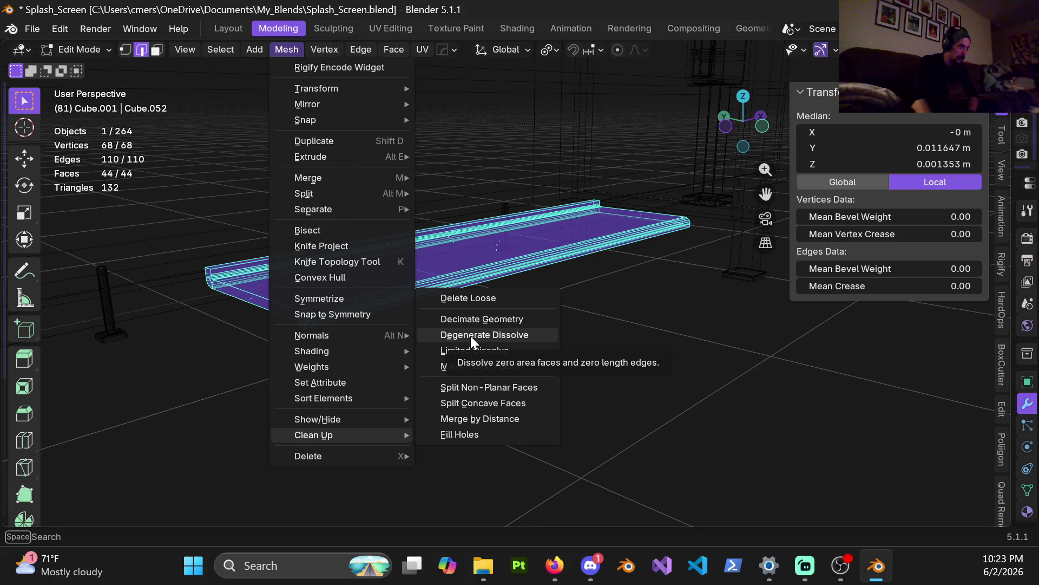
{"action": "left_click", "coordinate": [470, 336]}
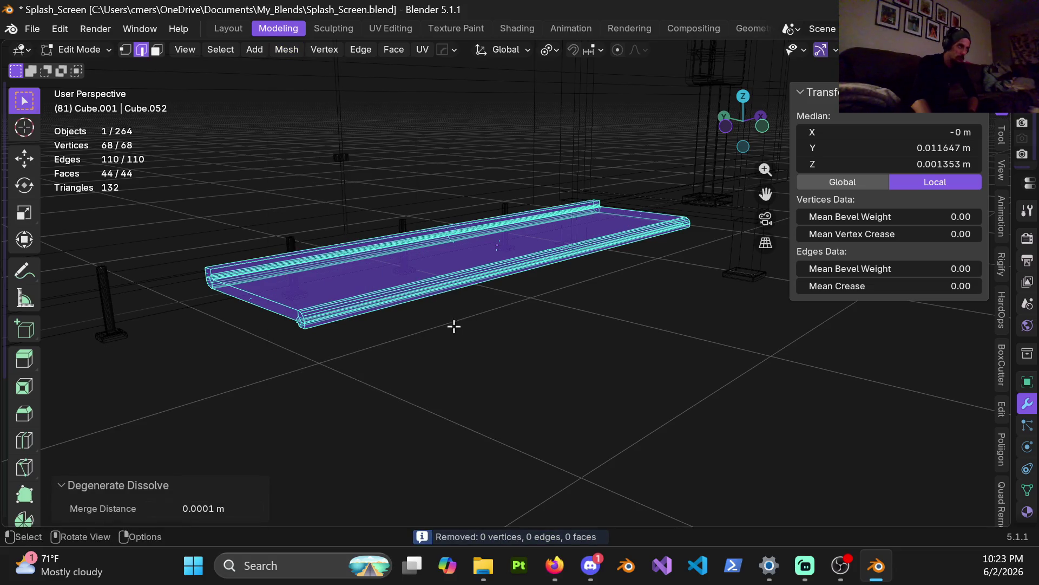
Switch the viewport back to solid shading and return to Object Mode
{"action": "key", "text": "z"}
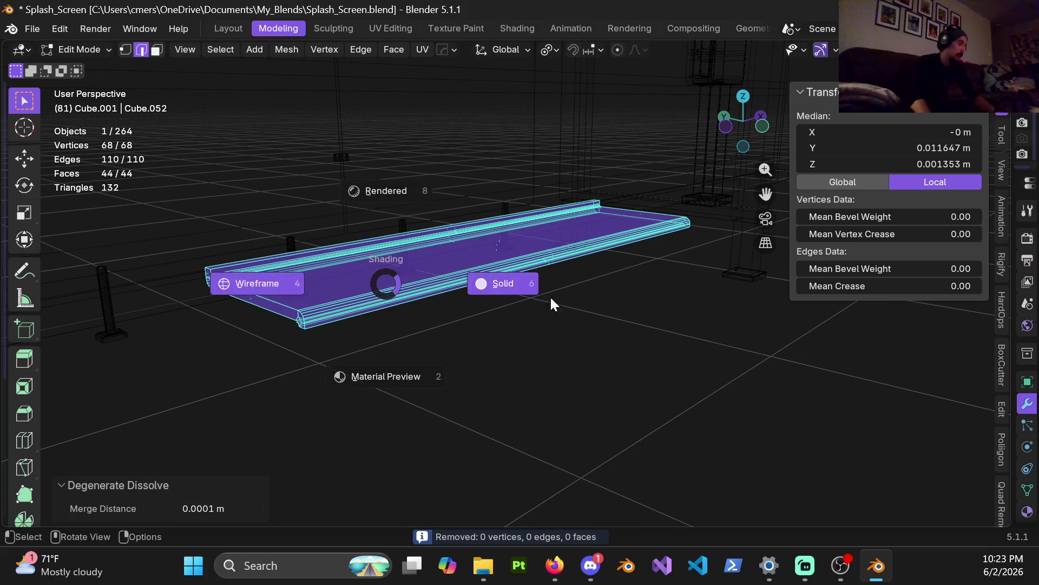
{"action": "left_click", "coordinate": [550, 302]}
{"action": "key", "text": "ctrl+Tab"}
{"action": "left_click", "coordinate": [359, 294]}
Give the shelf Shade Auto Smooth at 30°, then change it to flat shading with Keep Sharp Edges
{"action": "mouse_move", "coordinate": [477, 363]}
{"action": "middle_mouse_down"}
{"action": "mouse_move", "coordinate": [385, 281]}
{"action": "mouse_move", "coordinate": [411, 320]}
{"action": "middle_mouse_up"}
{"action": "left_click", "coordinate": [399, 309]}
{"action": "right_click", "coordinate": [395, 308]}
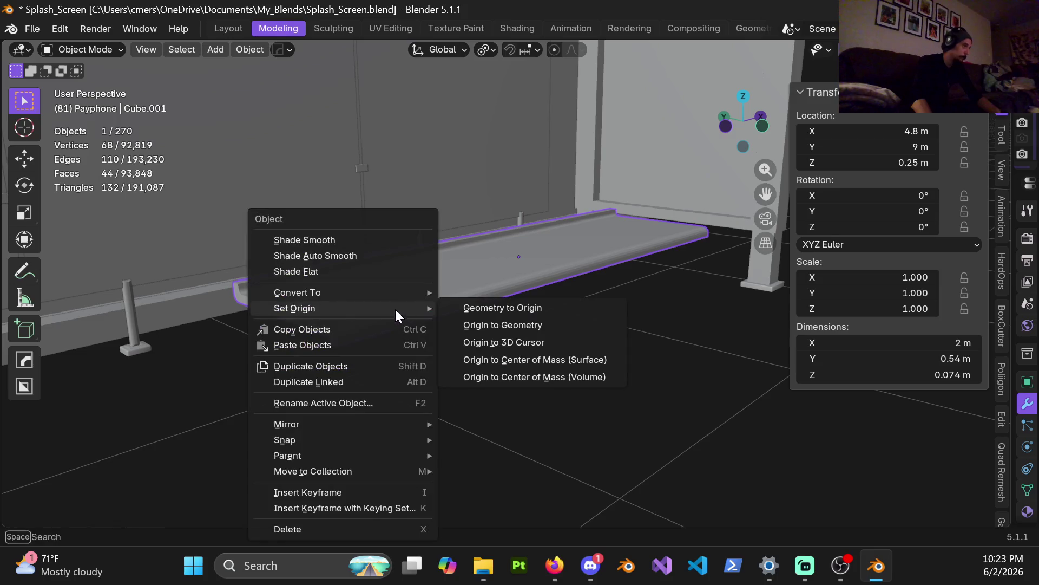
{"action": "left_click", "coordinate": [330, 256]}
{"action": "middle_click_drag", "start_coordinate": [346, 311], "coordinate": [355, 300]}
{"action": "scroll", "coordinate": [421, 275], "scroll_direction": "up", "scroll_amount": 4}
{"action": "mouse_move", "coordinate": [421, 275]}
{"action": "middle_mouse_down"}
{"action": "mouse_move", "coordinate": [311, 323]}
{"action": "mouse_move", "coordinate": [429, 325]}
{"action": "mouse_move", "coordinate": [360, 293]}
{"action": "mouse_move", "coordinate": [460, 280]}
{"action": "mouse_move", "coordinate": [356, 296]}
{"action": "mouse_move", "coordinate": [506, 326]}
{"action": "mouse_move", "coordinate": [463, 321]}
{"action": "mouse_move", "coordinate": [456, 306]}
{"action": "mouse_move", "coordinate": [405, 348]}
{"action": "mouse_move", "coordinate": [364, 358]}
{"action": "middle_mouse_up"}
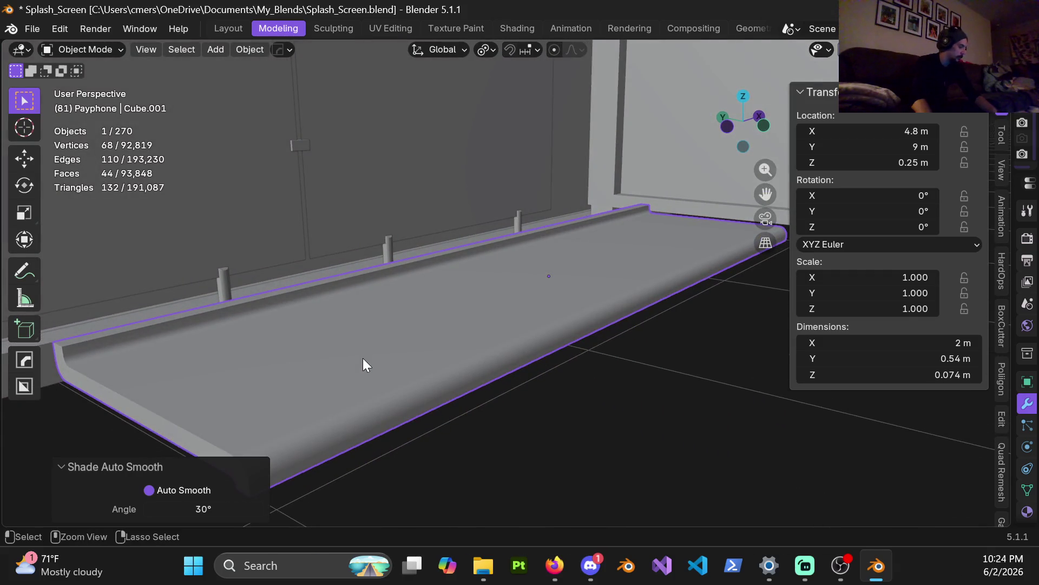
{"action": "right_click", "coordinate": [363, 358]}
{"action": "left_click", "coordinate": [323, 273]}
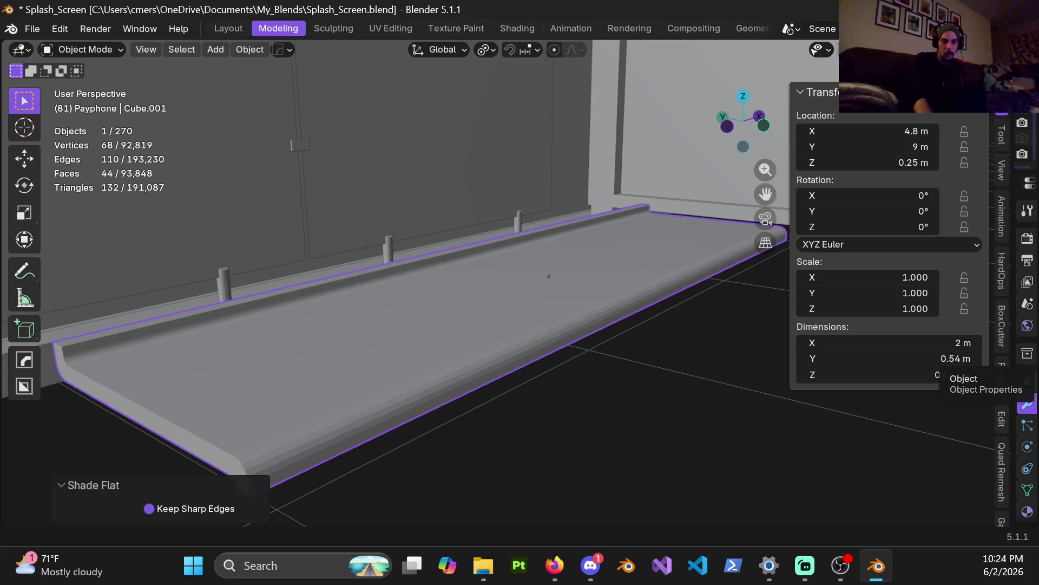
Shade the shelf slab Cube.001 flat while keeping its sharp edges
{"action": "key", "text": "alt+Tab"}
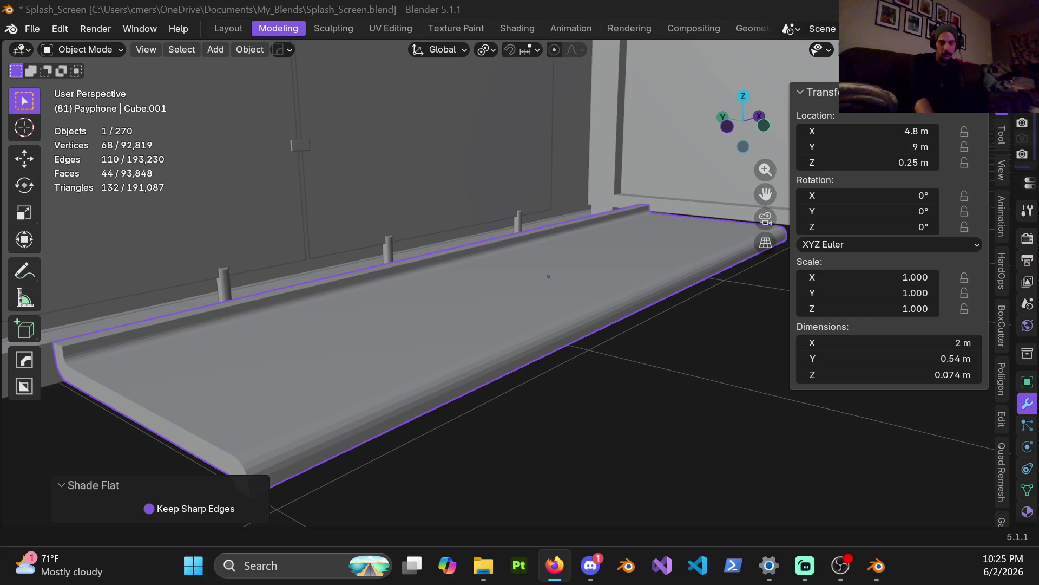
In Edit Mode, select the top and diagonal corner edges of the shelf's raised lip
{"action": "mouse_move", "coordinate": [433, 312]}
{"action": "middle_mouse_down"}
{"action": "mouse_move", "coordinate": [506, 301]}
{"action": "mouse_move", "coordinate": [499, 294]}
{"action": "middle_mouse_up"}
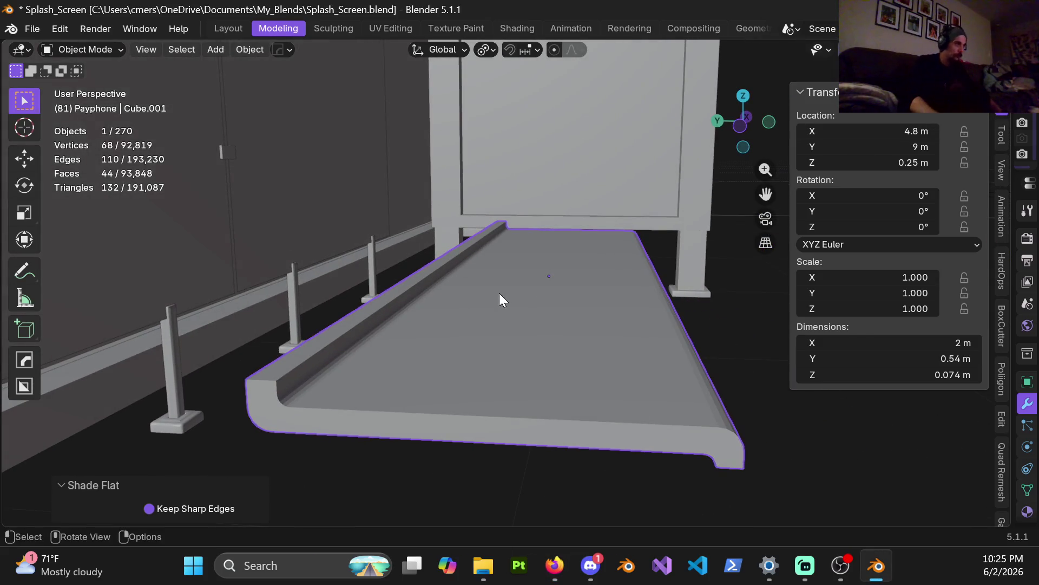
{"action": "scroll", "coordinate": [499, 300], "scroll_direction": "down", "scroll_amount": 2}
{"action": "key", "text": "Tab"}
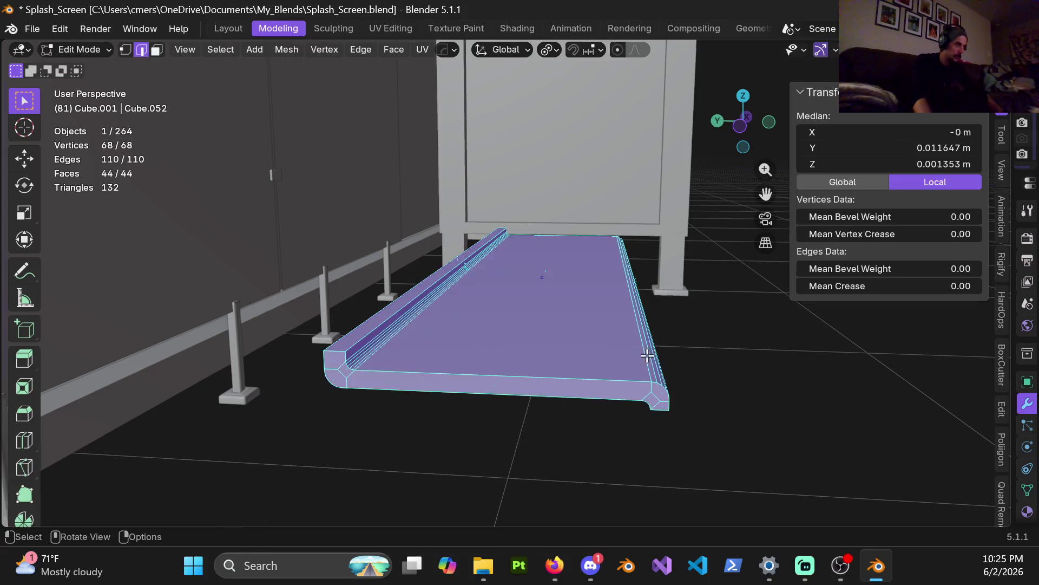
{"action": "scroll", "coordinate": [400, 328], "scroll_direction": "up", "scroll_amount": 5}
{"action": "mouse_move", "coordinate": [327, 342]}
{"action": "middle_mouse_down"}
{"action": "mouse_move", "coordinate": [372, 343]}
{"action": "mouse_move", "coordinate": [473, 267]}
{"action": "mouse_move", "coordinate": [415, 313]}
{"action": "middle_mouse_up"}
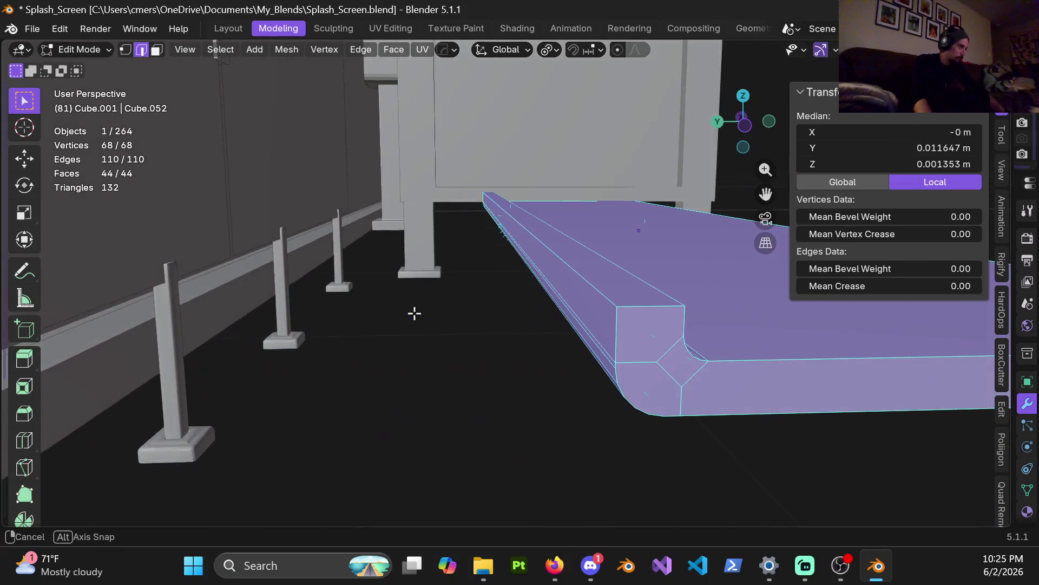
{"action": "left_click", "coordinate": [611, 297]}
{"action": "middle_click_drag", "start_coordinate": [622, 309], "coordinate": [561, 317], "text": "shift"}
{"action": "left_click", "coordinate": [578, 305], "text": "shift"}
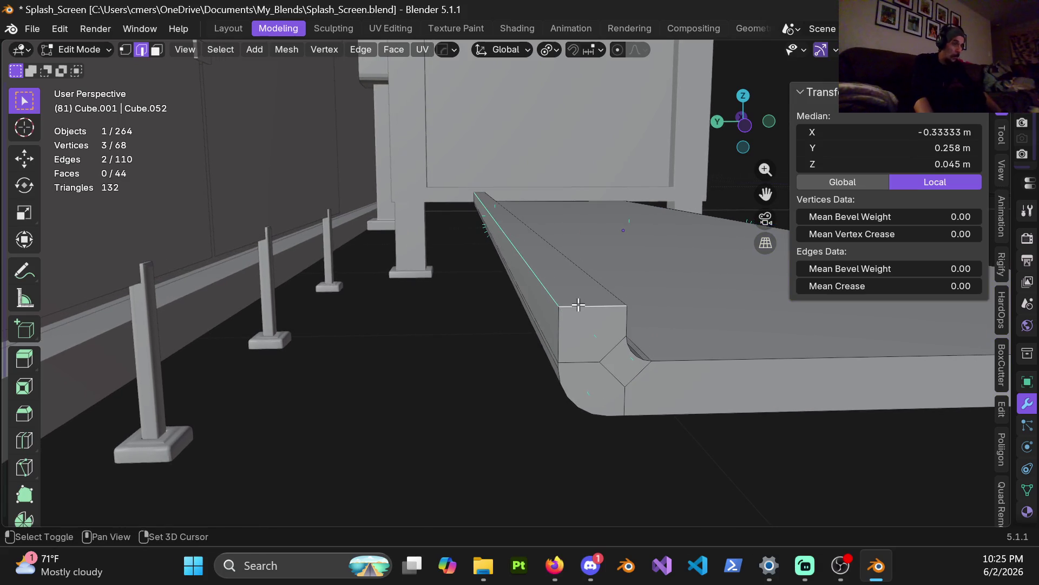
{"action": "left_click", "coordinate": [606, 291], "text": "shift"}
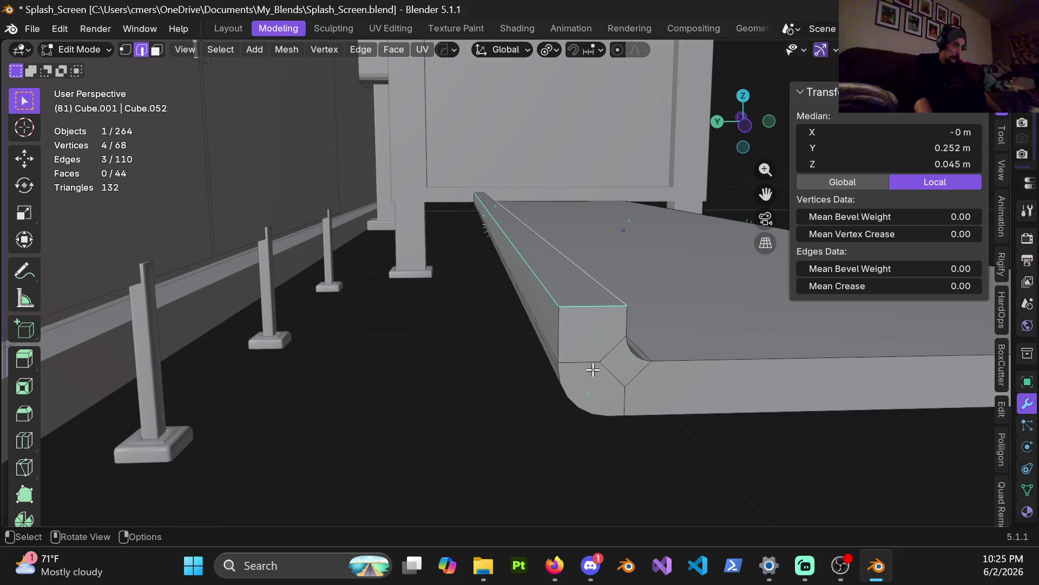
{"action": "left_click", "coordinate": [561, 339], "text": "alt+shift"}
Preview a bevel on the lip edges, cancel it, and undo to an earlier shelf state
{"action": "middle_click_drag", "start_coordinate": [569, 359], "coordinate": [582, 341]}
{"action": "mouse_move", "coordinate": [445, 368]}
{"action": "middle_mouse_down"}
{"action": "mouse_move", "coordinate": [425, 379]}
{"action": "mouse_move", "coordinate": [455, 329]}
{"action": "mouse_move", "coordinate": [450, 337]}
{"action": "middle_mouse_up"}
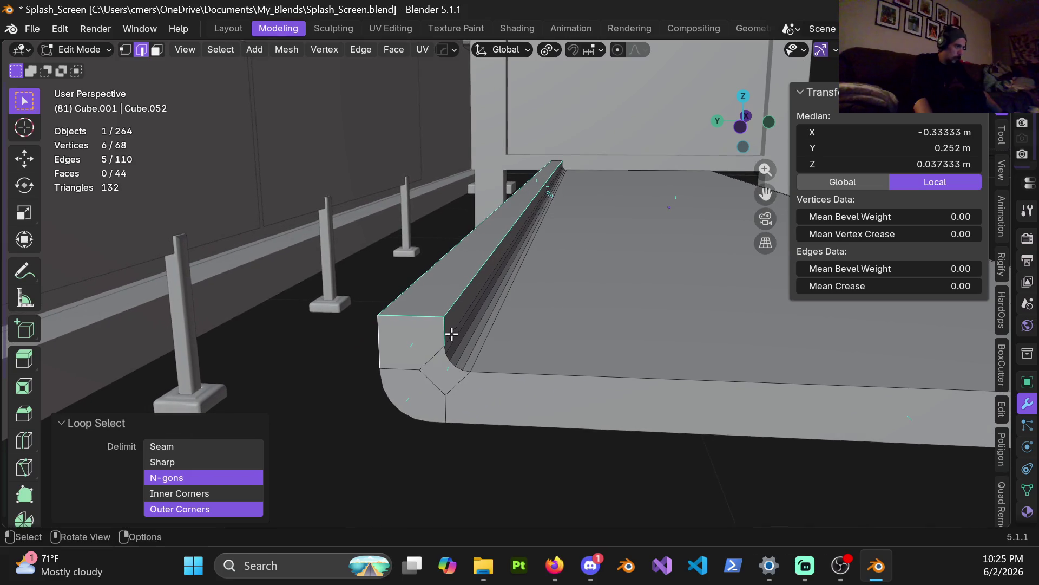
{"action": "key", "text": "ctrl+b"}
{"action": "key", "text": "Escape"}
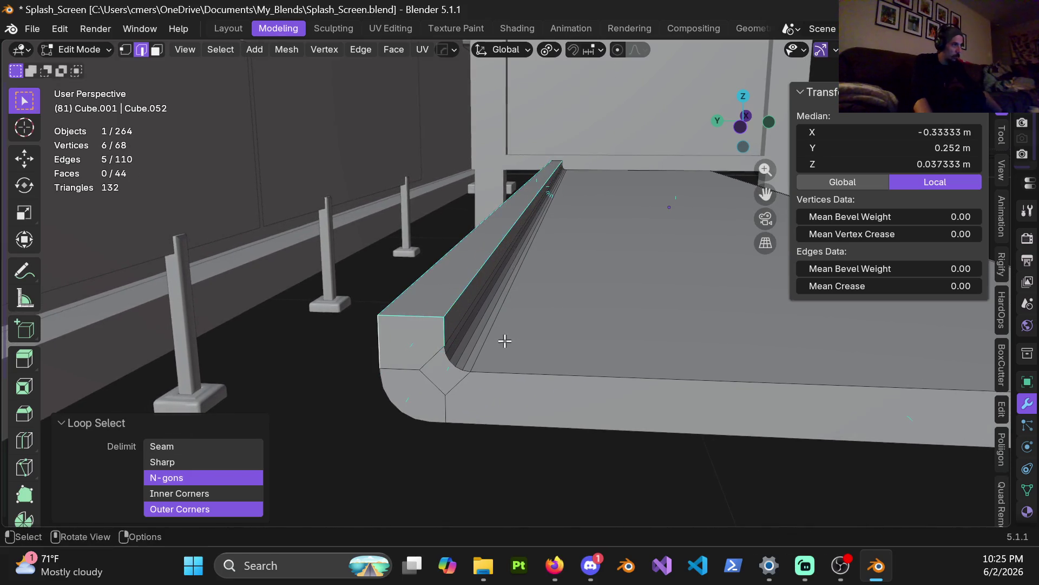
{"action": "middle_click_drag", "start_coordinate": [471, 361], "coordinate": [511, 327]}
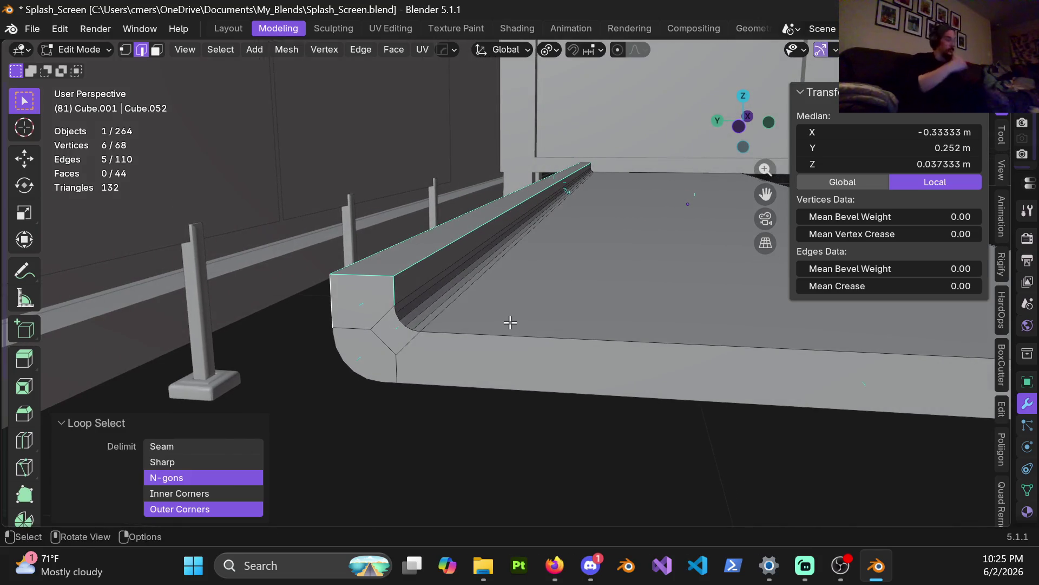
{"action": "key", "text": "ctrl+z"}
{"action": "key", "text": "ctrl+z"}
{"action": "key", "text": "ctrl+z"}
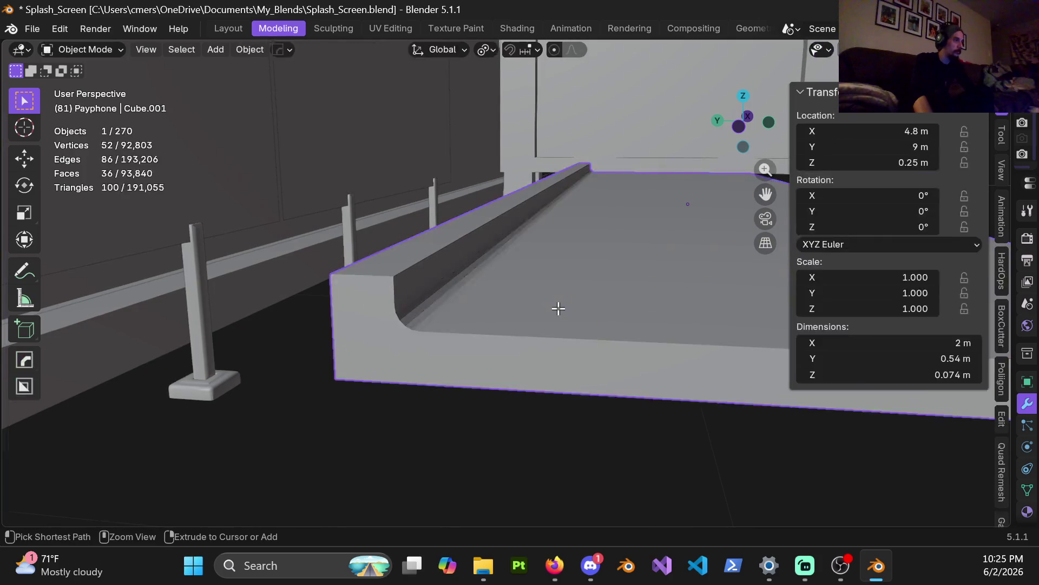
Undo back to the plain slab and hide the floor plane
{"action": "key", "text": "ctrl+z"}
{"action": "key", "text": "ctrl+z"}
{"action": "key", "text": "ctrl+z"}
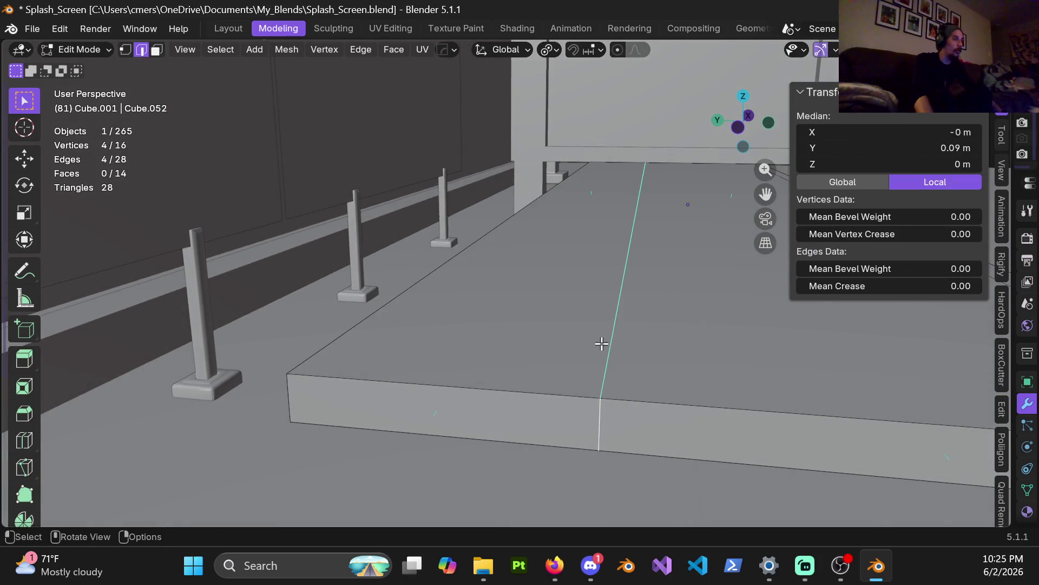
{"action": "middle_click_drag", "start_coordinate": [589, 359], "coordinate": [550, 451]}
{"action": "left_click", "coordinate": [550, 450]}
{"action": "key", "text": "h"}
Slide the slab's edge loop to -0.8 to mark off a narrow strip
{"action": "left_click", "coordinate": [584, 356]}
{"action": "key", "text": "ctrl+shift+z"}
{"action": "key", "text": "ctrl+shift+z"}
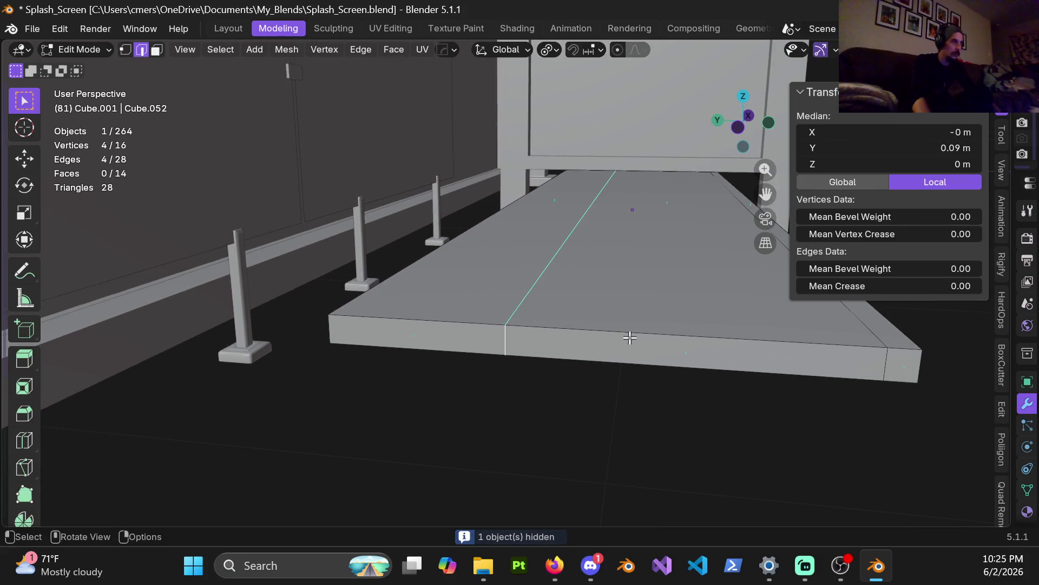
{"action": "key", "text": "g"}
{"action": "key", "text": "g"}
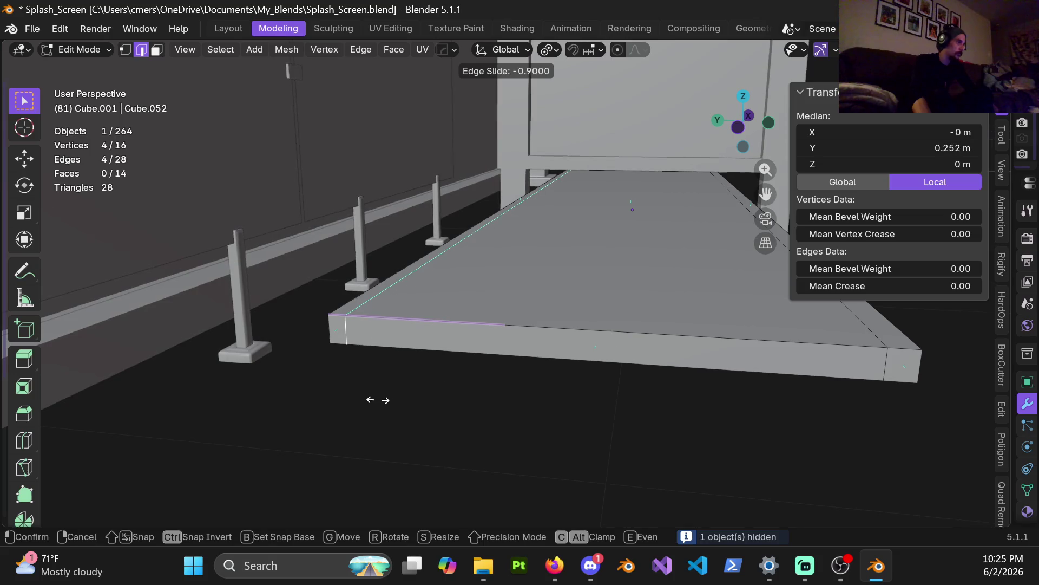
{"action": "left_click", "coordinate": [388, 407]}
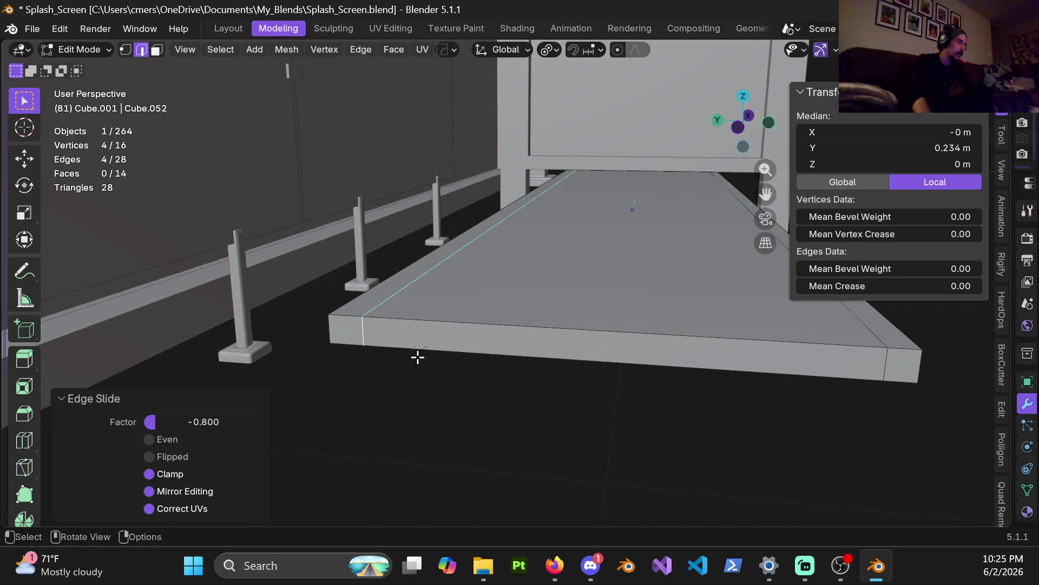
Select the narrow strip face and extrude it upward
{"action": "middle_click_drag", "start_coordinate": [417, 355], "coordinate": [441, 341]}
{"action": "key", "text": "3"}
{"action": "left_click", "coordinate": [495, 323]}
{"action": "mouse_move", "coordinate": [540, 331]}
{"action": "middle_mouse_down"}
{"action": "mouse_move", "coordinate": [536, 322]}
{"action": "mouse_move", "coordinate": [541, 330]}
{"action": "middle_mouse_up"}
{"action": "key", "text": "e"}
{"action": "left_click", "coordinate": [540, 322]}
Set the lip's extrusion height to 0.03 m, after first trying 0.04 m
{"action": "left_click", "coordinate": [204, 457]}
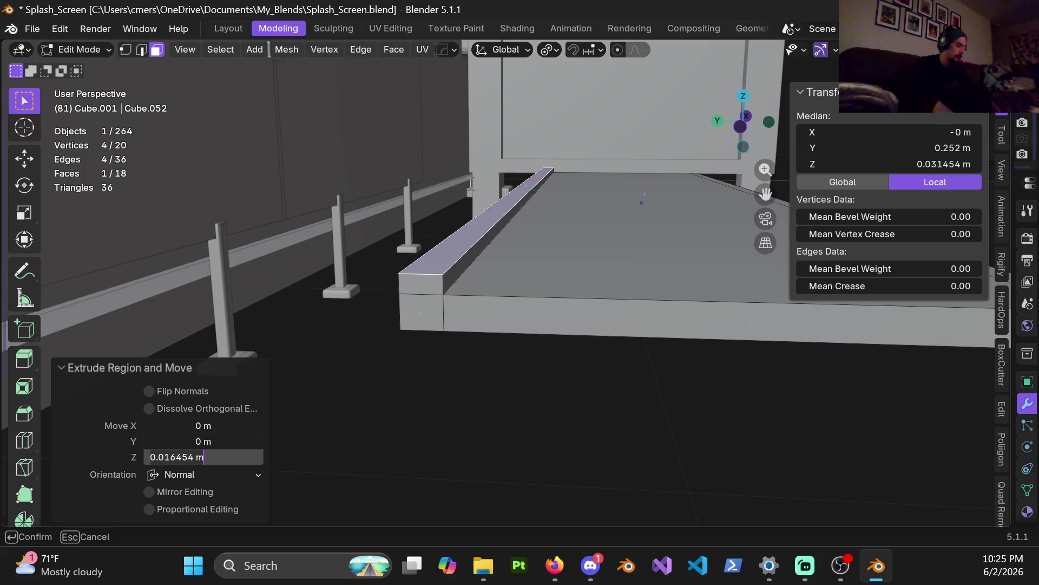
{"action": "type", "text": ".0"}
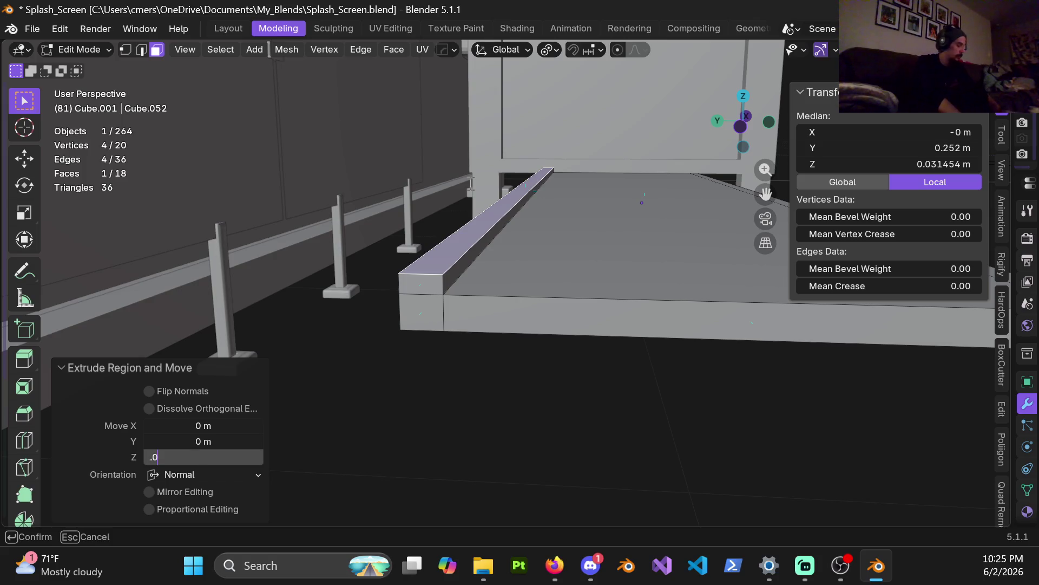
{"action": "type", "text": "4"}
{"action": "key", "text": "Return"}
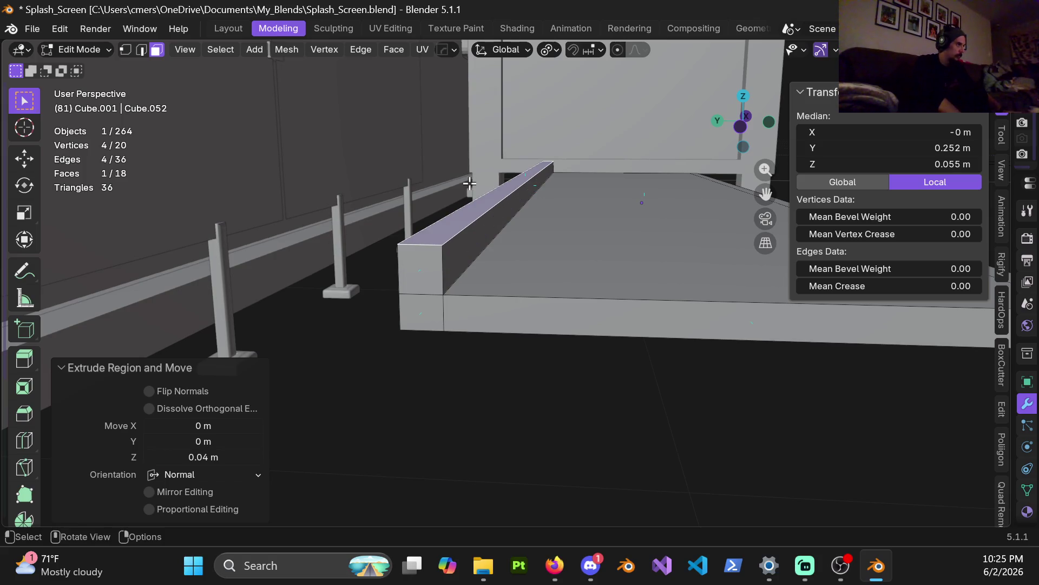
{"action": "mouse_move", "coordinate": [491, 185]}
{"action": "middle_mouse_down"}
{"action": "mouse_move", "coordinate": [485, 290]}
{"action": "mouse_move", "coordinate": [496, 276]}
{"action": "middle_mouse_up"}
{"action": "left_click", "coordinate": [209, 456]}
{"action": "type", "text": ".03"}
{"action": "key", "text": "Return"}
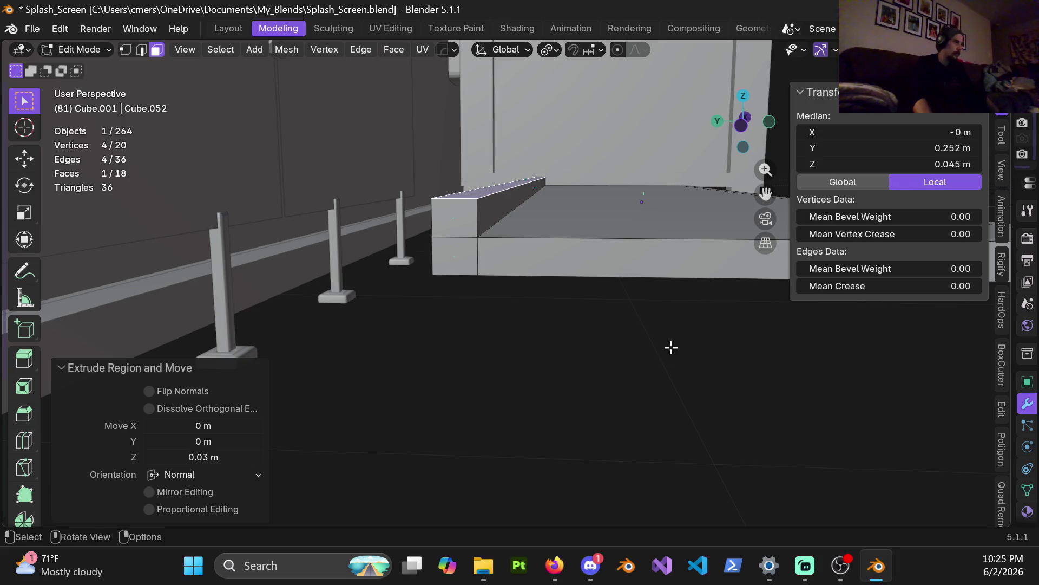
Extrude the lip's end face by 0.014 m
{"action": "scroll", "coordinate": [313, 236], "scroll_direction": "up", "scroll_amount": 5}
{"action": "middle_click_drag", "start_coordinate": [558, 254], "coordinate": [573, 226], "text": "shift"}
{"action": "left_click", "coordinate": [562, 186]}
{"action": "key", "text": "e"}
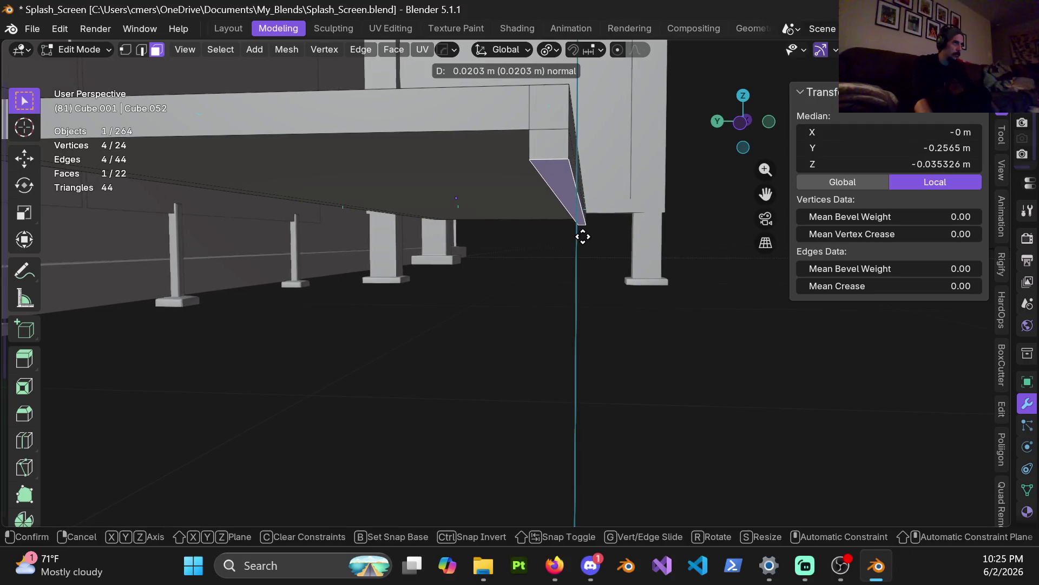
{"action": "left_click", "coordinate": [583, 236]}
{"action": "left_click", "coordinate": [162, 456]}
{"action": "key", "text": "ctrl+a"}
{"action": "type", "text": "0.014"}
{"action": "key", "text": "Return"}
In edge select mode, select the slab's back top edge and several other outer edges
{"action": "mouse_move", "coordinate": [461, 200]}
{"action": "middle_mouse_down"}
{"action": "mouse_move", "coordinate": [504, 255]}
{"action": "mouse_move", "coordinate": [482, 269]}
{"action": "mouse_move", "coordinate": [489, 320]}
{"action": "mouse_move", "coordinate": [498, 316]}
{"action": "mouse_move", "coordinate": [449, 265]}
{"action": "mouse_move", "coordinate": [413, 249]}
{"action": "mouse_move", "coordinate": [560, 260]}
{"action": "mouse_move", "coordinate": [640, 235]}
{"action": "middle_mouse_up"}
{"action": "key", "text": "2"}
{"action": "left_click", "coordinate": [358, 248]}
{"action": "left_click", "coordinate": [653, 207], "text": "shift"}
{"action": "mouse_move", "coordinate": [471, 93]}
{"action": "middle_mouse_down"}
{"action": "mouse_move", "coordinate": [580, 243]}
{"action": "mouse_move", "coordinate": [480, 209]}
{"action": "mouse_move", "coordinate": [471, 216]}
{"action": "middle_mouse_up"}
{"action": "left_click", "coordinate": [381, 405], "text": "shift"}
{"action": "left_click", "coordinate": [417, 399], "text": "shift"}
{"action": "mouse_move", "coordinate": [418, 425]}
{"action": "middle_mouse_down"}
{"action": "mouse_move", "coordinate": [431, 371]}
{"action": "mouse_move", "coordinate": [471, 314]}
{"action": "middle_mouse_up"}
{"action": "left_click", "coordinate": [458, 333], "text": "shift"}
Add the front, vertical, long top-front and left diagonal edges to the selection
{"action": "key", "text": "ctrl+z"}
{"action": "left_click", "coordinate": [458, 339], "text": "shift"}
{"action": "left_click", "coordinate": [461, 377], "text": "shift"}
{"action": "left_click", "coordinate": [502, 339], "text": "shift"}
{"action": "left_click", "coordinate": [530, 346], "text": "shift"}
{"action": "middle_click_drag", "start_coordinate": [494, 352], "coordinate": [498, 304]}
{"action": "left_click", "coordinate": [562, 148], "text": "shift"}
{"action": "left_click", "coordinate": [456, 178], "text": "shift"}
{"action": "mouse_move", "coordinate": [586, 246]}
{"action": "middle_mouse_down"}
{"action": "mouse_move", "coordinate": [589, 227]}
{"action": "mouse_move", "coordinate": [356, 204]}
{"action": "middle_mouse_up"}
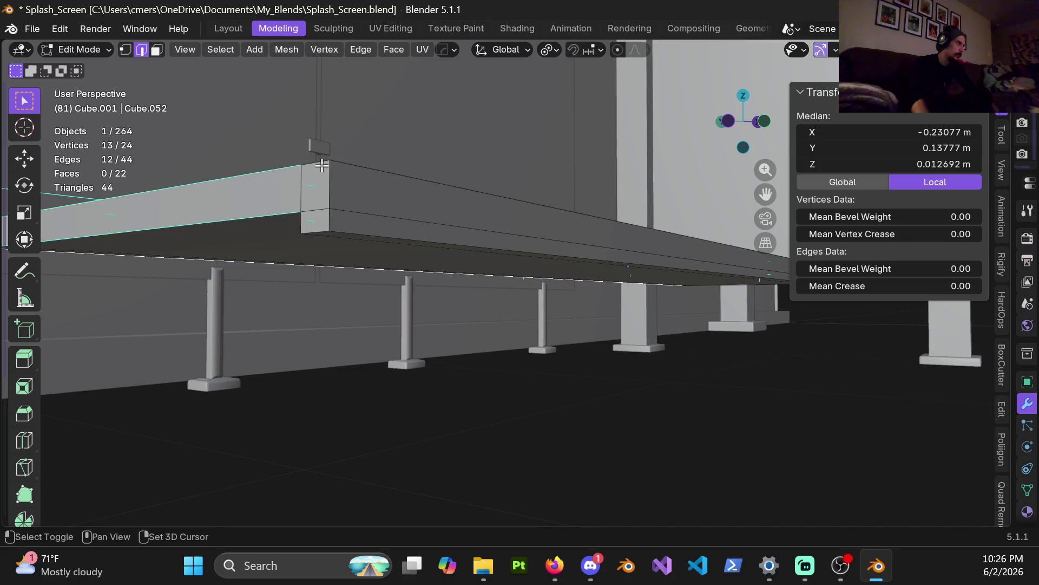
Add three corner edges and two lower slab edges to the selection
{"action": "left_click", "coordinate": [347, 166], "text": "shift"}
{"action": "left_click", "coordinate": [331, 194], "text": "shift"}
{"action": "left_click", "coordinate": [329, 222], "text": "shift"}
{"action": "left_click", "coordinate": [344, 242], "text": "shift"}
{"action": "left_click", "coordinate": [393, 240], "text": "shift"}
{"action": "mouse_move", "coordinate": [596, 248]}
{"action": "middle_mouse_down"}
{"action": "mouse_move", "coordinate": [606, 250]}
{"action": "mouse_move", "coordinate": [446, 274]}
{"action": "mouse_move", "coordinate": [554, 272]}
{"action": "mouse_move", "coordinate": [285, 251]}
{"action": "mouse_move", "coordinate": [557, 265]}
{"action": "mouse_move", "coordinate": [540, 283]}
{"action": "mouse_move", "coordinate": [450, 262]}
{"action": "mouse_move", "coordinate": [466, 175]}
{"action": "mouse_move", "coordinate": [506, 116]}
{"action": "mouse_move", "coordinate": [622, 100]}
{"action": "middle_mouse_up"}
Add the upper, vertical and last corner edges, then view the slab as wireframe
{"action": "left_click", "coordinate": [632, 109], "text": "shift"}
{"action": "left_click", "coordinate": [557, 85], "text": "shift"}
{"action": "left_click", "coordinate": [604, 81], "text": "shift"}
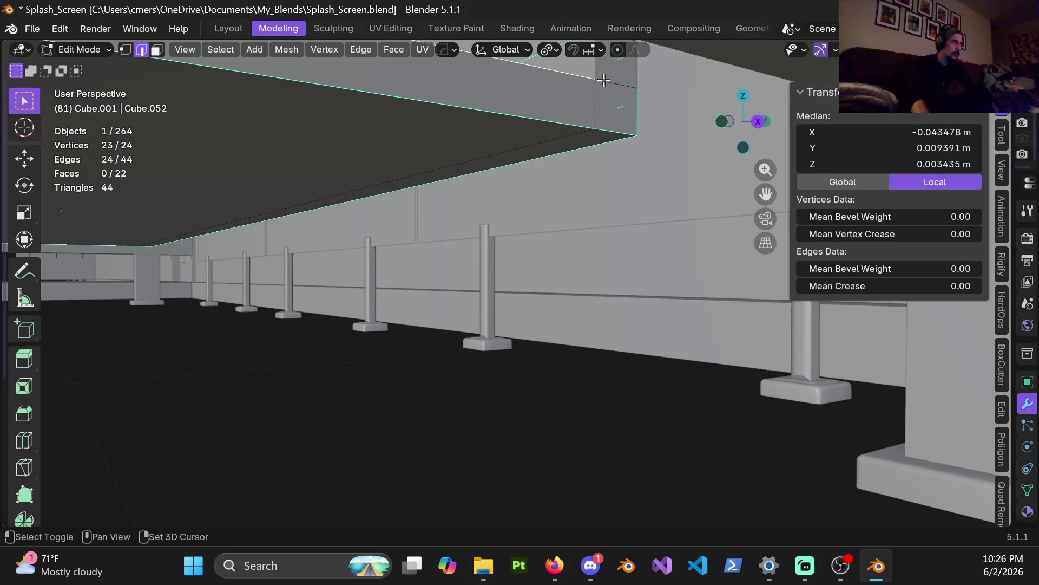
{"action": "left_click", "coordinate": [633, 76], "text": "shift"}
{"action": "mouse_move", "coordinate": [632, 75]}
{"action": "middle_mouse_down"}
{"action": "mouse_move", "coordinate": [460, 204]}
{"action": "mouse_move", "coordinate": [412, 189]}
{"action": "middle_mouse_up"}
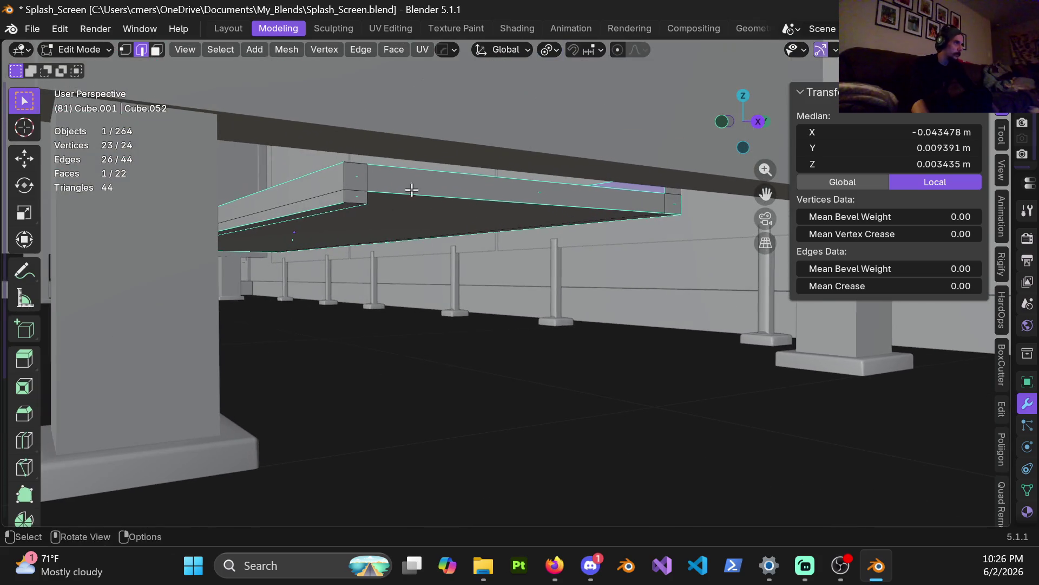
{"action": "left_click", "coordinate": [343, 195], "text": "shift"}
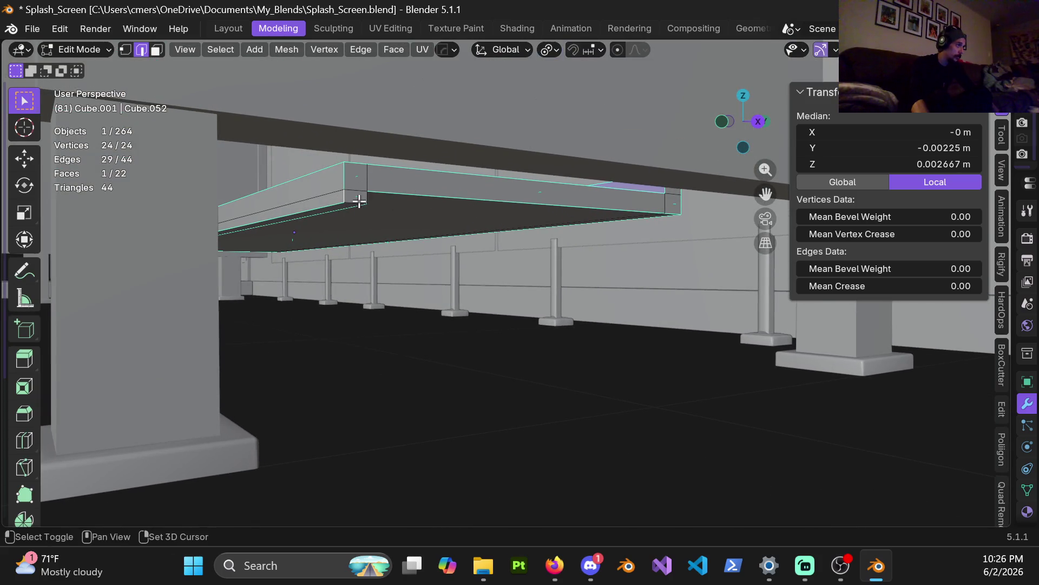
{"action": "mouse_move", "coordinate": [407, 201]}
{"action": "middle_mouse_down"}
{"action": "mouse_move", "coordinate": [348, 172]}
{"action": "mouse_move", "coordinate": [378, 202]}
{"action": "mouse_move", "coordinate": [472, 239]}
{"action": "mouse_move", "coordinate": [489, 258]}
{"action": "mouse_move", "coordinate": [615, 223]}
{"action": "mouse_move", "coordinate": [527, 297]}
{"action": "mouse_move", "coordinate": [627, 301]}
{"action": "mouse_move", "coordinate": [538, 197]}
{"action": "mouse_move", "coordinate": [525, 399]}
{"action": "mouse_move", "coordinate": [536, 312]}
{"action": "middle_mouse_up"}
{"action": "scroll", "coordinate": [514, 357], "scroll_direction": "down", "scroll_amount": 3}
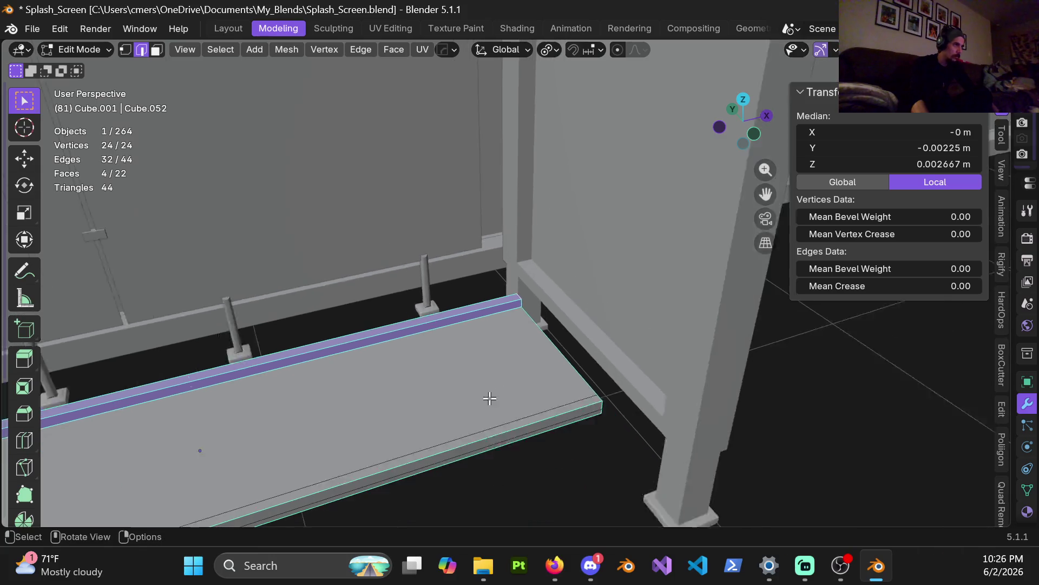
{"action": "key", "text": "shift+z"}
{"action": "mouse_move", "coordinate": [432, 427]}
{"action": "middle_mouse_down"}
{"action": "mouse_move", "coordinate": [594, 244]}
{"action": "mouse_move", "coordinate": [485, 254]}
{"action": "mouse_move", "coordinate": [512, 235]}
{"action": "mouse_move", "coordinate": [559, 229]}
{"action": "mouse_move", "coordinate": [401, 234]}
{"action": "mouse_move", "coordinate": [269, 216]}
{"action": "mouse_move", "coordinate": [295, 220]}
{"action": "middle_mouse_up"}
Return to solid shading and bevel the selected edges at 0.0341 m with 5 segments
{"action": "key", "text": "z"}
{"action": "left_click", "coordinate": [556, 249]}
{"action": "mouse_move", "coordinate": [556, 249]}
{"action": "middle_mouse_down"}
{"action": "mouse_move", "coordinate": [556, 280]}
{"action": "mouse_move", "coordinate": [624, 287]}
{"action": "mouse_move", "coordinate": [645, 270]}
{"action": "mouse_move", "coordinate": [621, 351]}
{"action": "mouse_move", "coordinate": [573, 313]}
{"action": "middle_mouse_up"}
{"action": "key", "text": "ctrl+b"}
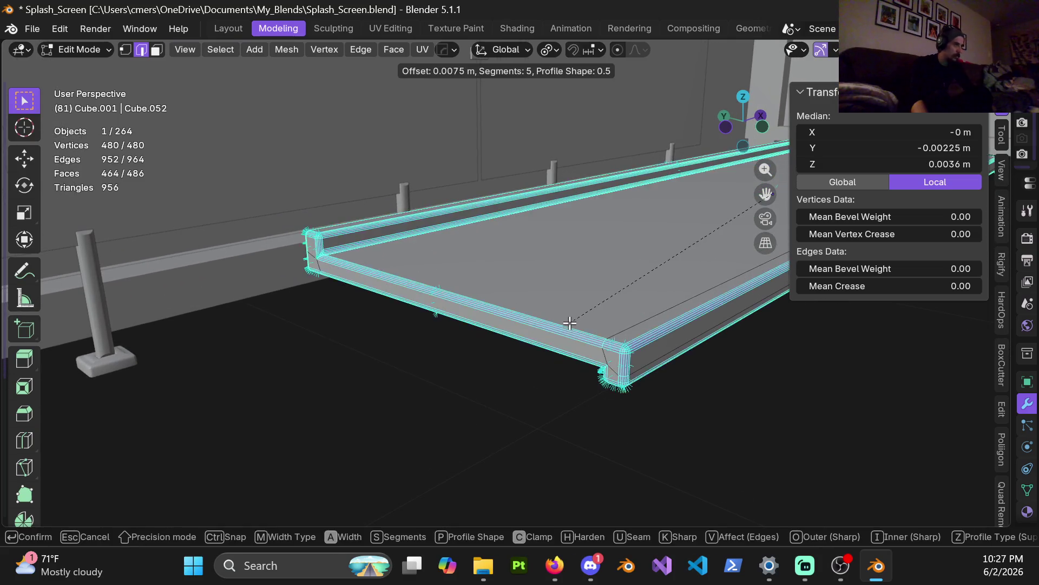
{"action": "left_click", "coordinate": [562, 333]}
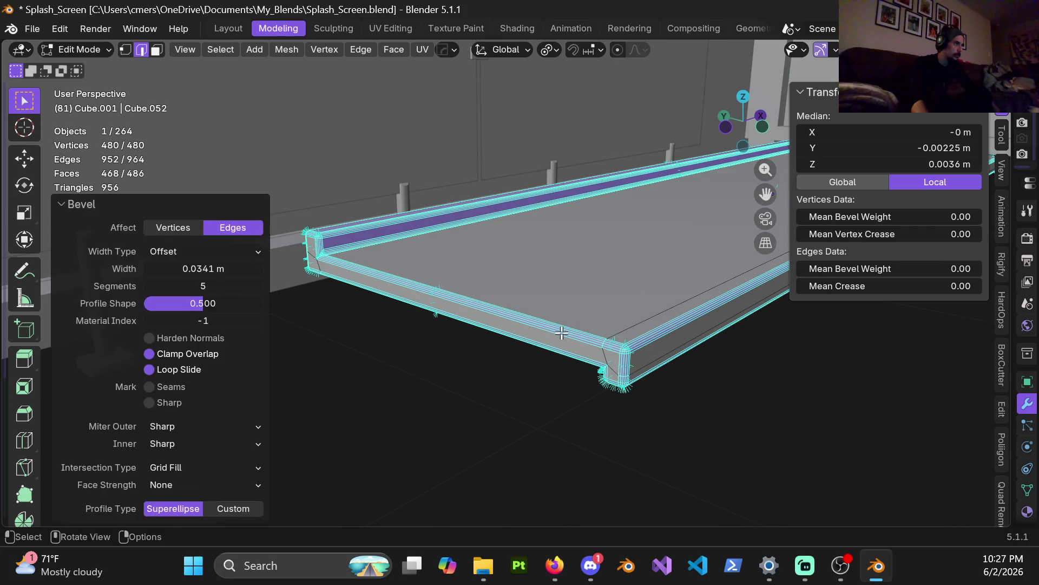
Return to Object Mode, inspect the rounded corner closely, and widen the Properties area
{"action": "key", "text": "ctrl+Tab"}
{"action": "left_click", "coordinate": [448, 302]}
{"action": "mouse_move", "coordinate": [487, 292]}
{"action": "middle_mouse_down"}
{"action": "mouse_move", "coordinate": [564, 271]}
{"action": "mouse_move", "coordinate": [688, 290]}
{"action": "mouse_move", "coordinate": [458, 302]}
{"action": "mouse_move", "coordinate": [482, 288]}
{"action": "middle_mouse_up"}
{"action": "scroll", "coordinate": [402, 309], "scroll_direction": "up", "scroll_amount": 3}
{"action": "middle_click_drag", "start_coordinate": [401, 309], "coordinate": [534, 292], "text": "shift"}
{"action": "scroll", "coordinate": [520, 295], "scroll_direction": "down", "scroll_amount": 4}
{"action": "scroll", "coordinate": [371, 260], "scroll_direction": "up", "scroll_amount": 4}
{"action": "mouse_move", "coordinate": [372, 259]}
{"action": "middle_mouse_down", "text": "shift"}
{"action": "mouse_move", "coordinate": [706, 288]}
{"action": "mouse_move", "coordinate": [889, 280]}
{"action": "middle_mouse_up", "text": "shift"}
{"action": "left_click_drag", "start_coordinate": [1017, 411], "coordinate": [781, 325]}
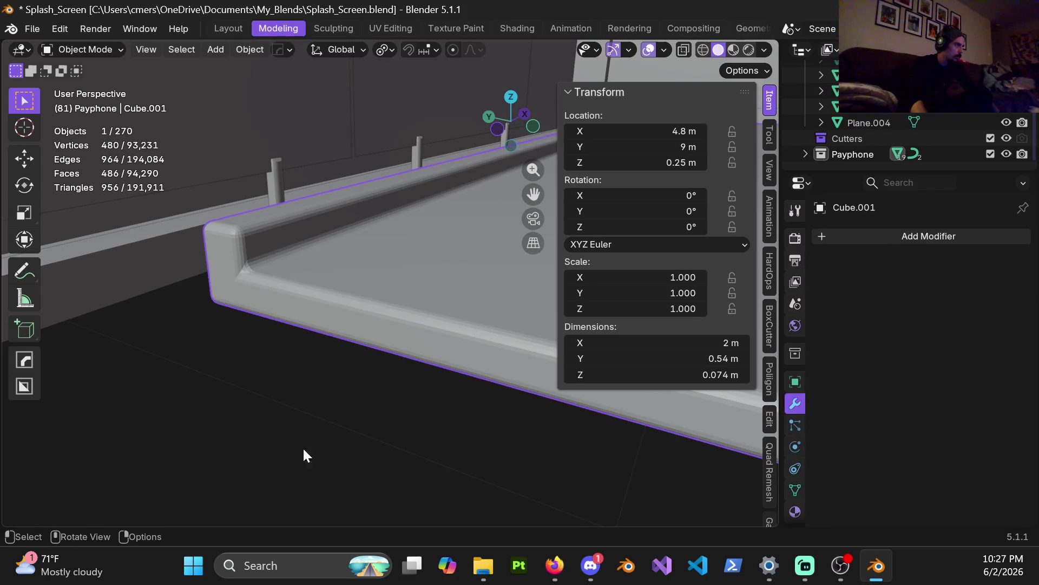
{"action": "mouse_move", "coordinate": [334, 371]}
{"action": "middle_mouse_down"}
{"action": "mouse_move", "coordinate": [383, 311]}
{"action": "mouse_move", "coordinate": [493, 303]}
{"action": "middle_mouse_up"}
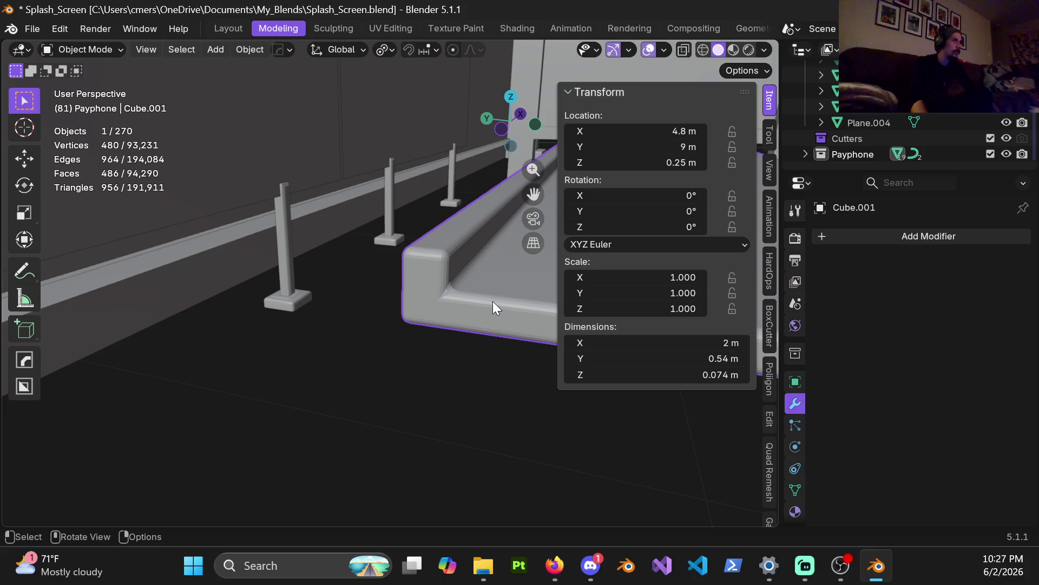
Redo the slab bevel wider at 0.163 m with Loop Slide turned off
{"action": "key", "text": "n"}
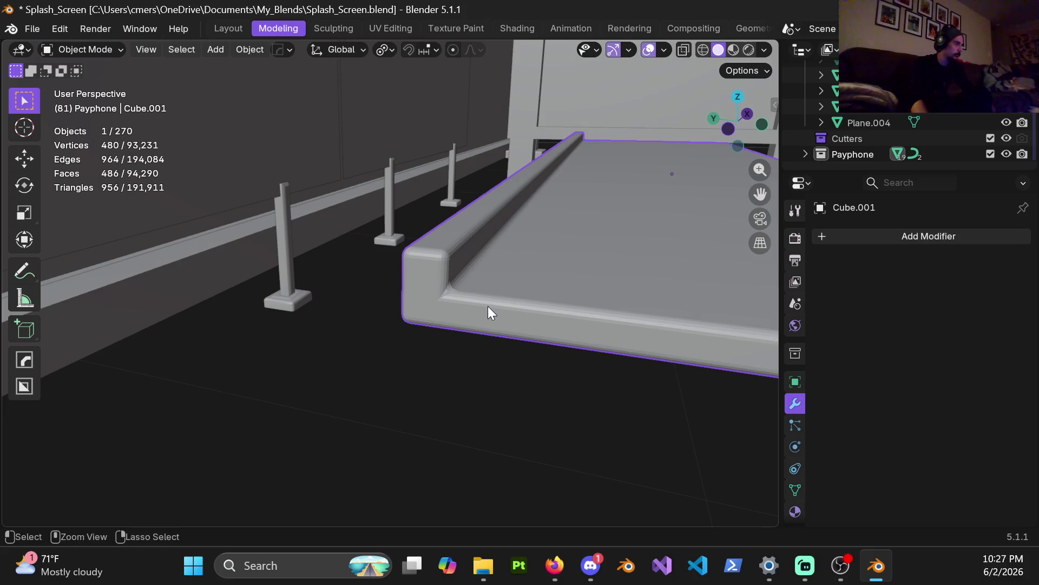
{"action": "key", "text": "Tab"}
{"action": "key", "text": "ctrl+z"}
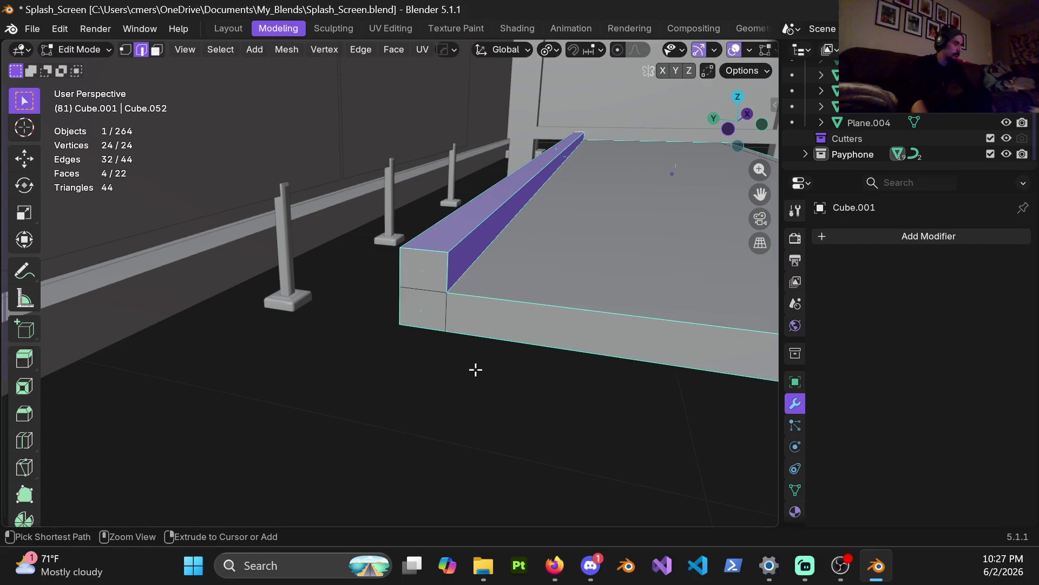
{"action": "key", "text": "ctrl+b"}
{"action": "left_click", "coordinate": [405, 411]}
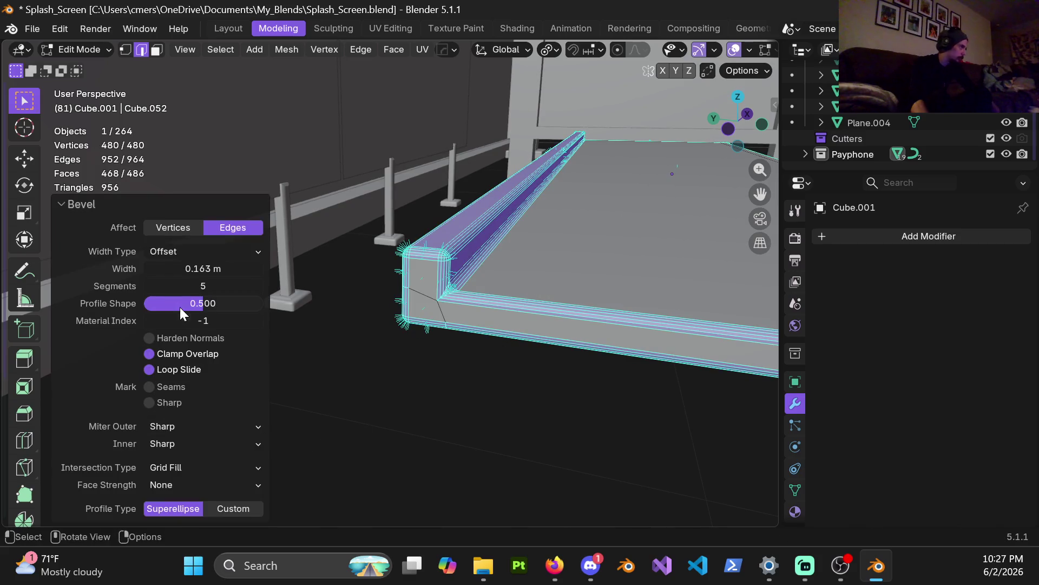
{"action": "left_click", "coordinate": [150, 369]}
{"action": "left_click", "coordinate": [150, 370]}
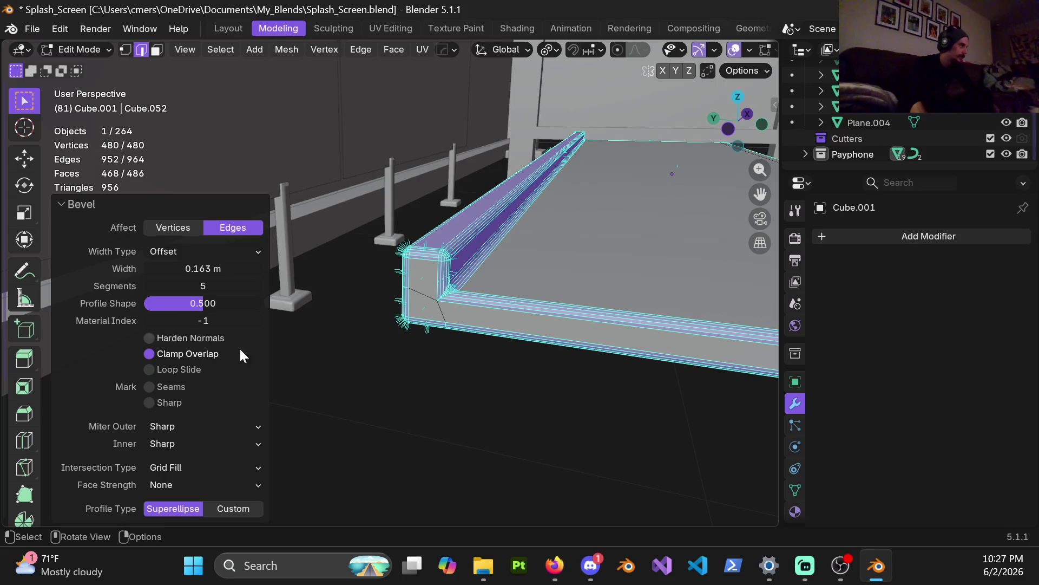
{"action": "mouse_move", "coordinate": [459, 298]}
{"action": "middle_mouse_down"}
{"action": "mouse_move", "coordinate": [430, 286]}
{"action": "mouse_move", "coordinate": [522, 286]}
{"action": "mouse_move", "coordinate": [511, 238]}
{"action": "middle_mouse_up"}
Back in Object Mode, apply Shade Auto Smooth at 30° to the slab
{"action": "key", "text": "ctrl+Tab"}
{"action": "left_click", "coordinate": [242, 194]}
{"action": "mouse_move", "coordinate": [531, 202]}
{"action": "middle_mouse_down"}
{"action": "mouse_move", "coordinate": [453, 310]}
{"action": "mouse_move", "coordinate": [465, 278]}
{"action": "mouse_move", "coordinate": [463, 286]}
{"action": "mouse_move", "coordinate": [657, 294]}
{"action": "mouse_move", "coordinate": [388, 248]}
{"action": "mouse_move", "coordinate": [504, 322]}
{"action": "mouse_move", "coordinate": [331, 142]}
{"action": "mouse_move", "coordinate": [556, 366]}
{"action": "mouse_move", "coordinate": [437, 276]}
{"action": "mouse_move", "coordinate": [330, 306]}
{"action": "mouse_move", "coordinate": [424, 288]}
{"action": "mouse_move", "coordinate": [398, 289]}
{"action": "mouse_move", "coordinate": [444, 298]}
{"action": "mouse_move", "coordinate": [381, 297]}
{"action": "middle_mouse_up"}
{"action": "right_click", "coordinate": [437, 273]}
{"action": "left_click", "coordinate": [366, 259]}
{"action": "scroll", "coordinate": [335, 292], "scroll_direction": "down", "scroll_amount": 5}
{"action": "scroll", "coordinate": [381, 287], "scroll_direction": "up", "scroll_amount": 5}
{"action": "mouse_move", "coordinate": [258, 243]}
{"action": "middle_mouse_down"}
{"action": "mouse_move", "coordinate": [593, 334]}
{"action": "mouse_move", "coordinate": [447, 301]}
{"action": "middle_mouse_up"}
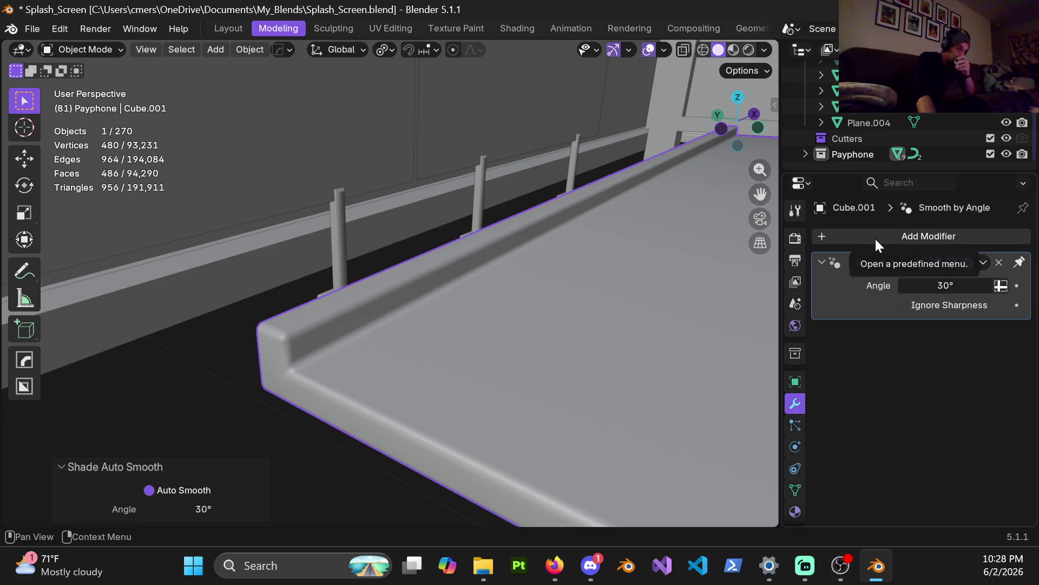
{"action": "left_click", "coordinate": [880, 237]}
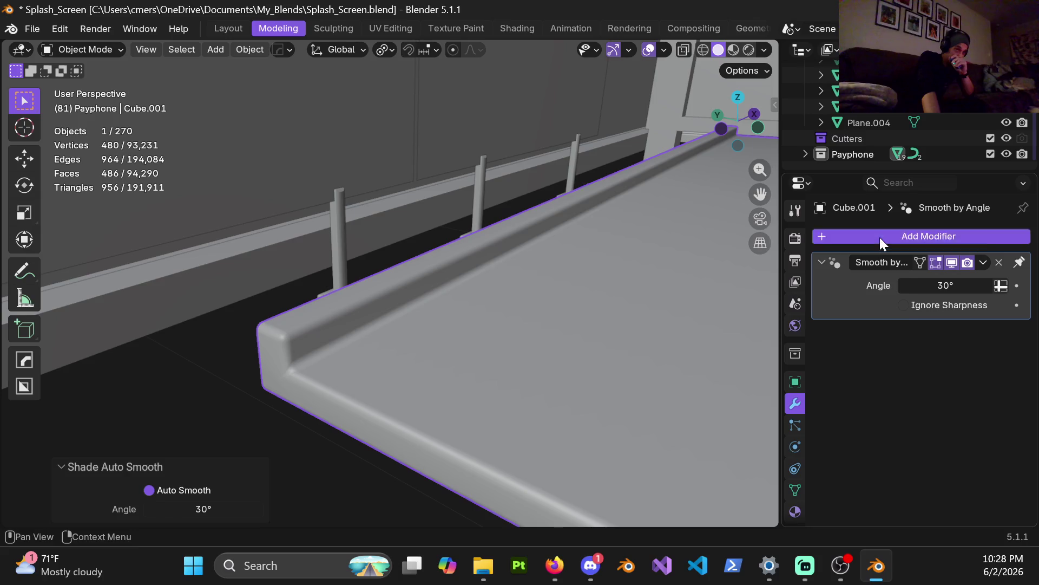
{"action": "mouse_move", "coordinate": [863, 306]}
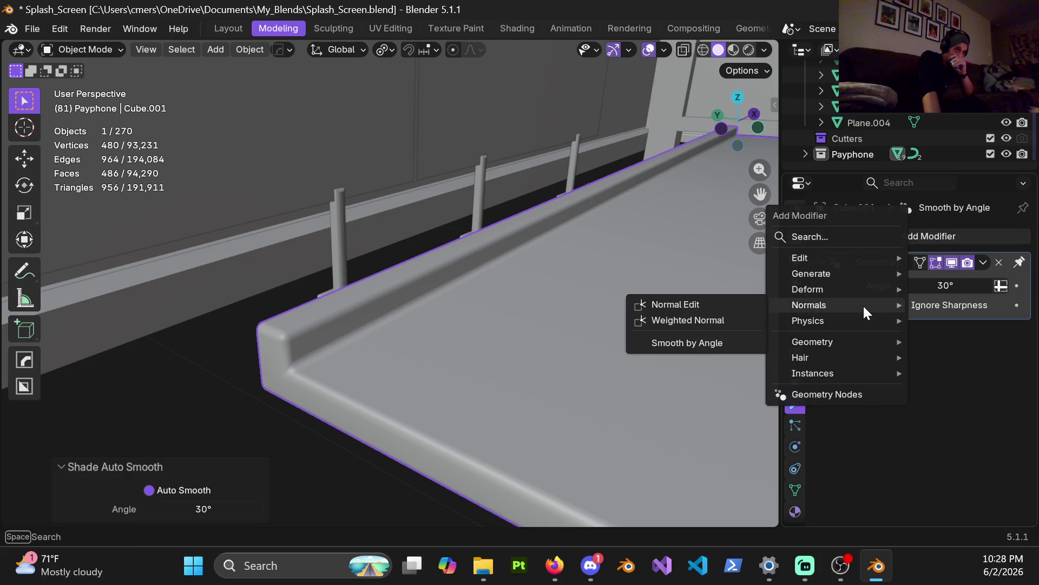
{"action": "left_click", "coordinate": [694, 324]}
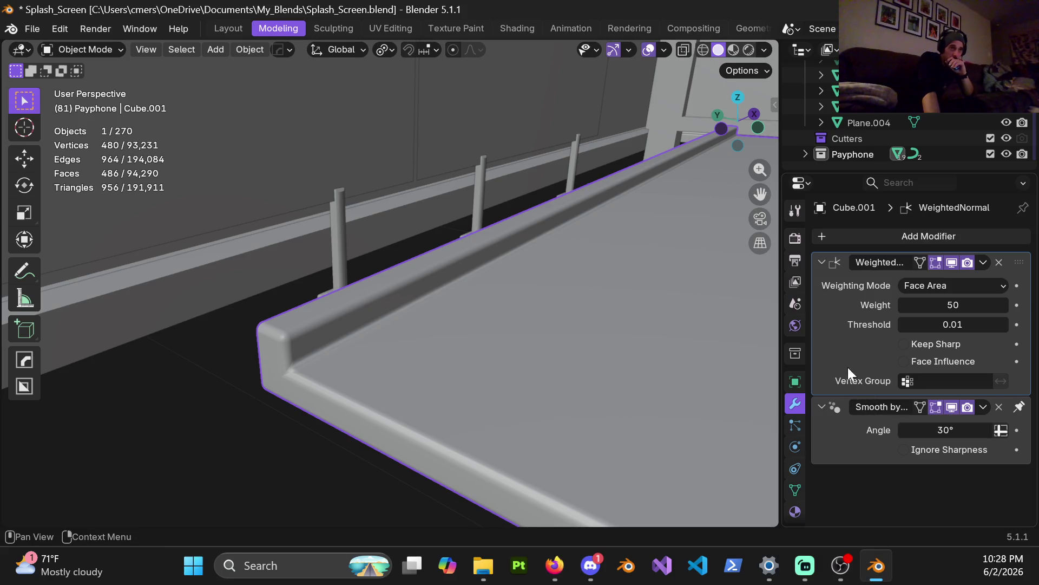
{"action": "left_click", "coordinate": [821, 407]}
{"action": "left_click", "coordinate": [820, 407]}
{"action": "mouse_move", "coordinate": [525, 363]}
{"action": "middle_mouse_down"}
{"action": "mouse_move", "coordinate": [487, 355]}
{"action": "mouse_move", "coordinate": [529, 297]}
{"action": "mouse_move", "coordinate": [524, 244]}
{"action": "mouse_move", "coordinate": [434, 246]}
{"action": "mouse_move", "coordinate": [546, 245]}
{"action": "mouse_move", "coordinate": [404, 264]}
{"action": "mouse_move", "coordinate": [505, 269]}
{"action": "mouse_move", "coordinate": [528, 286]}
{"action": "middle_mouse_up"}
{"action": "scroll", "coordinate": [552, 260], "scroll_direction": "down", "scroll_amount": 5}
{"action": "left_click", "coordinate": [584, 336]}
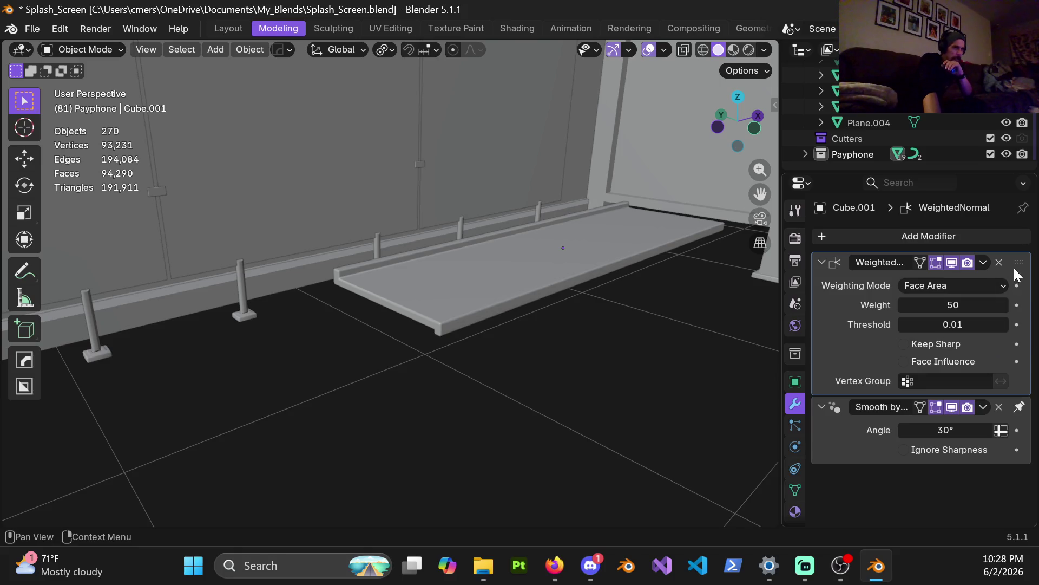
{"action": "left_click", "coordinate": [999, 262]}
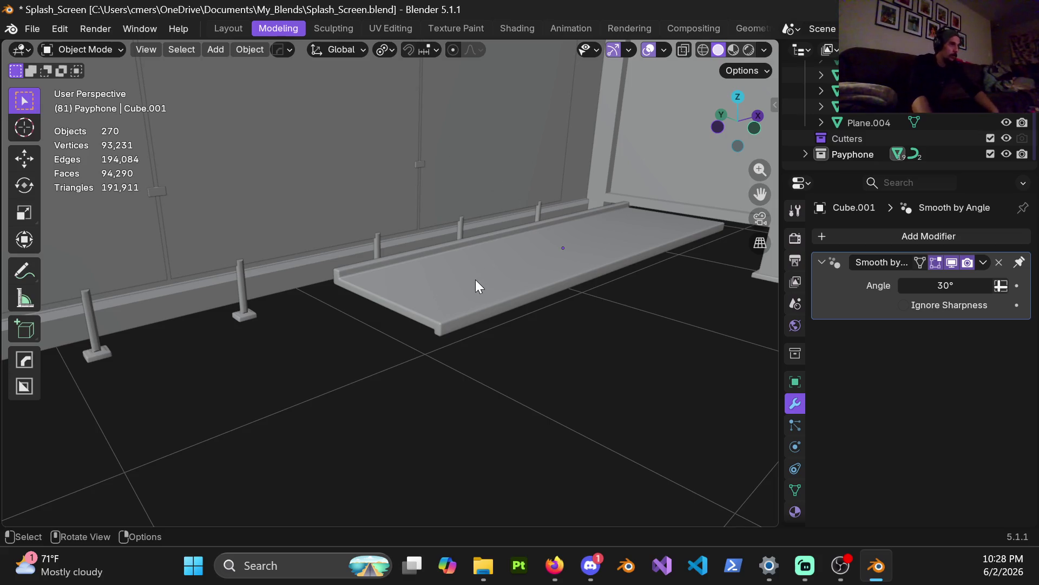
Orbit around the booth to inspect the shelf from the front and above
{"action": "scroll", "coordinate": [475, 280], "scroll_direction": "down", "scroll_amount": 5}
{"action": "scroll", "coordinate": [528, 301], "scroll_direction": "up", "scroll_amount": 3}
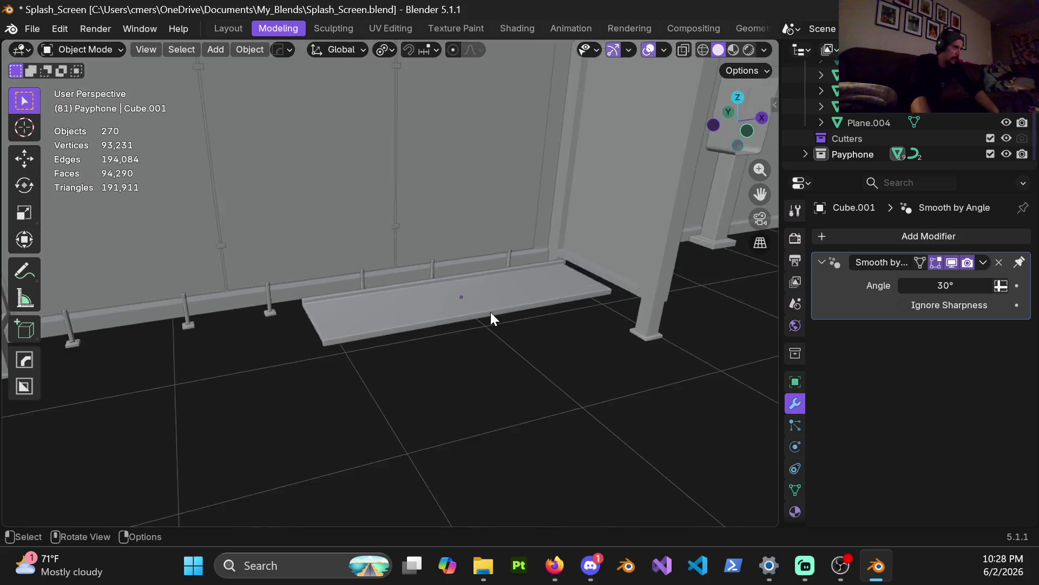
{"action": "middle_click_drag", "start_coordinate": [394, 363], "coordinate": [442, 322]}
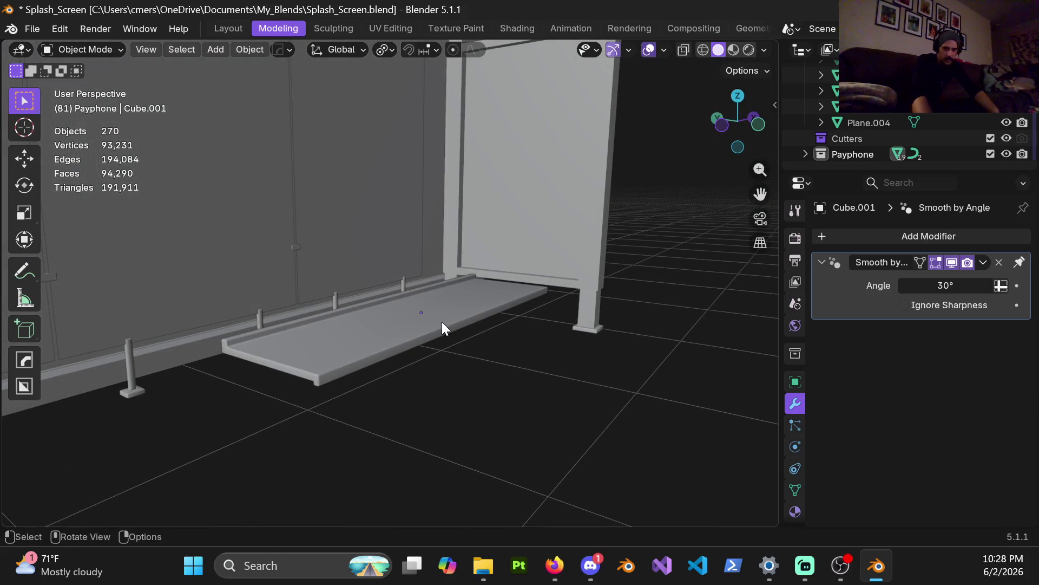
{"action": "mouse_move", "coordinate": [354, 343]}
{"action": "middle_mouse_down"}
{"action": "mouse_move", "coordinate": [399, 350]}
{"action": "mouse_move", "coordinate": [446, 313]}
{"action": "mouse_move", "coordinate": [500, 327]}
{"action": "mouse_move", "coordinate": [518, 295]}
{"action": "mouse_move", "coordinate": [429, 355]}
{"action": "mouse_move", "coordinate": [314, 360]}
{"action": "mouse_move", "coordinate": [362, 357]}
{"action": "mouse_move", "coordinate": [417, 303]}
{"action": "mouse_move", "coordinate": [500, 280]}
{"action": "mouse_move", "coordinate": [472, 391]}
{"action": "mouse_move", "coordinate": [538, 374]}
{"action": "middle_mouse_up"}
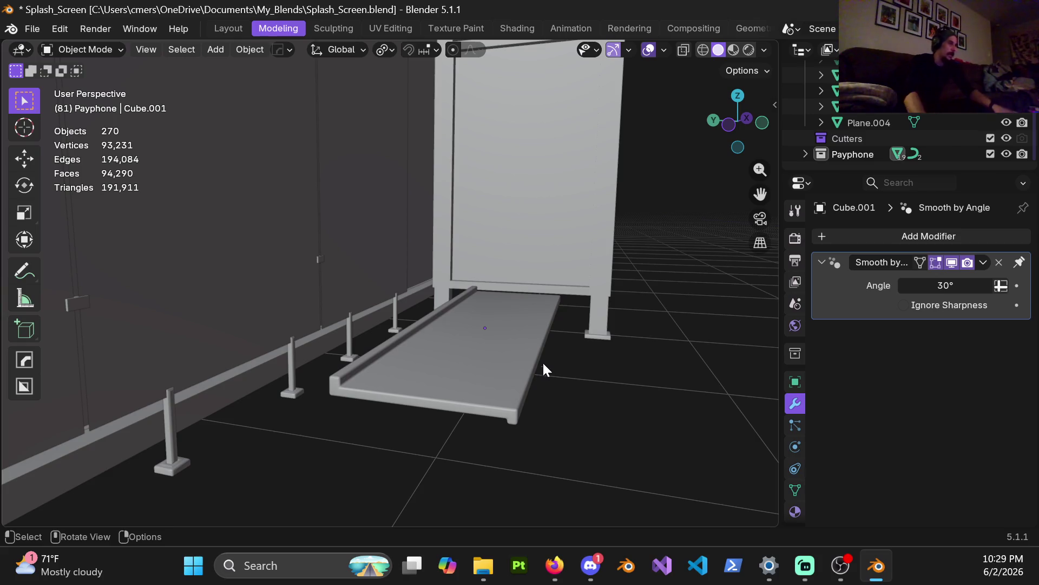
{"action": "mouse_move", "coordinate": [513, 354]}
{"action": "middle_mouse_down"}
{"action": "mouse_move", "coordinate": [537, 353]}
{"action": "mouse_move", "coordinate": [537, 341]}
{"action": "mouse_move", "coordinate": [512, 379]}
{"action": "middle_mouse_up"}
Add the Weighted Normal modifier again, then select the slab and enter Edit Mode
{"action": "key", "text": "ctrl+a"}
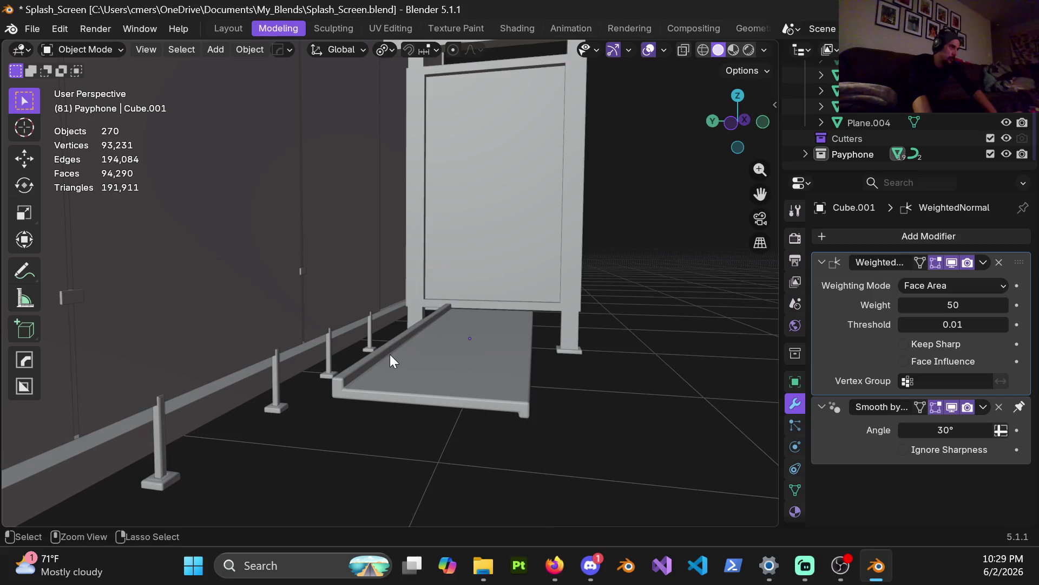
{"action": "left_click", "coordinate": [401, 358]}
{"action": "key", "text": "Tab"}
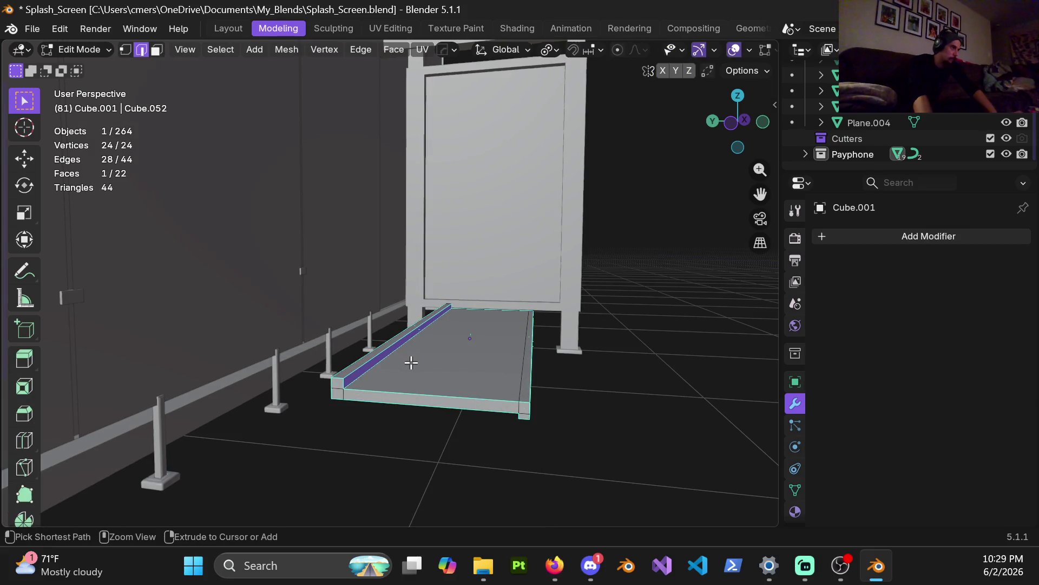
Select the lip's inner side face and raise it 0.03 m vertically
{"action": "left_click", "coordinate": [412, 363], "text": "ctrl"}
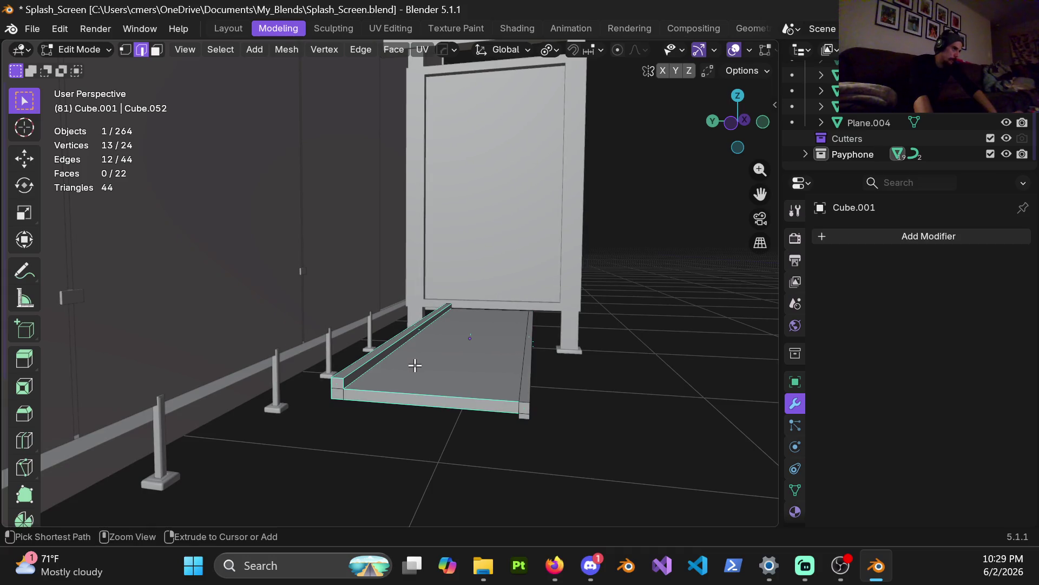
{"action": "left_click", "coordinate": [369, 405]}
{"action": "mouse_move", "coordinate": [368, 405]}
{"action": "middle_mouse_down"}
{"action": "mouse_move", "coordinate": [431, 371]}
{"action": "mouse_move", "coordinate": [441, 307]}
{"action": "mouse_move", "coordinate": [475, 311]}
{"action": "mouse_move", "coordinate": [344, 304]}
{"action": "mouse_move", "coordinate": [370, 320]}
{"action": "mouse_move", "coordinate": [453, 299]}
{"action": "mouse_move", "coordinate": [476, 320]}
{"action": "mouse_move", "coordinate": [414, 296]}
{"action": "mouse_move", "coordinate": [413, 255]}
{"action": "middle_mouse_up"}
{"action": "key", "text": "3"}
{"action": "left_click", "coordinate": [382, 302]}
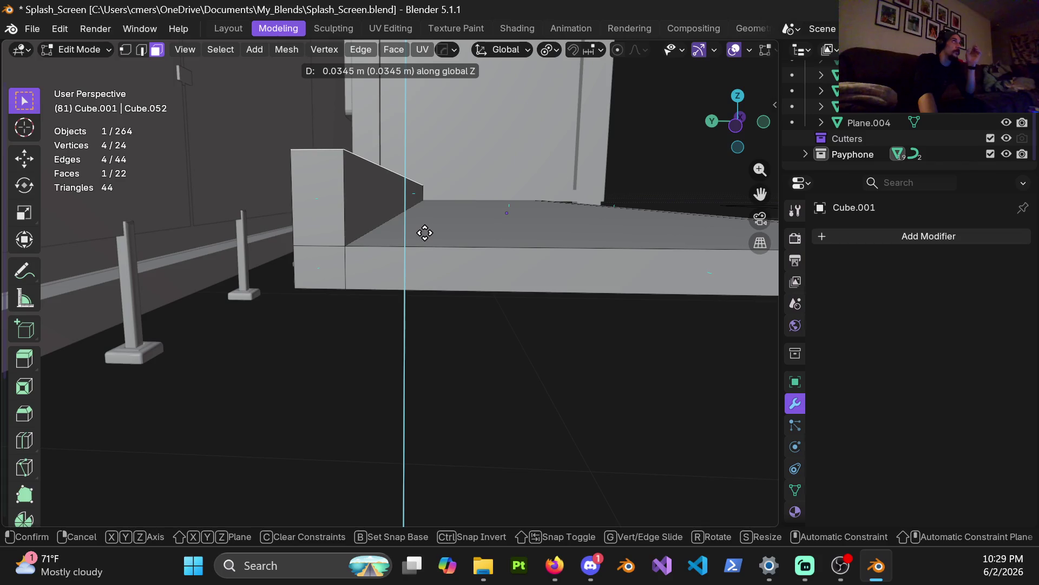
{"action": "left_click", "coordinate": [424, 233]}
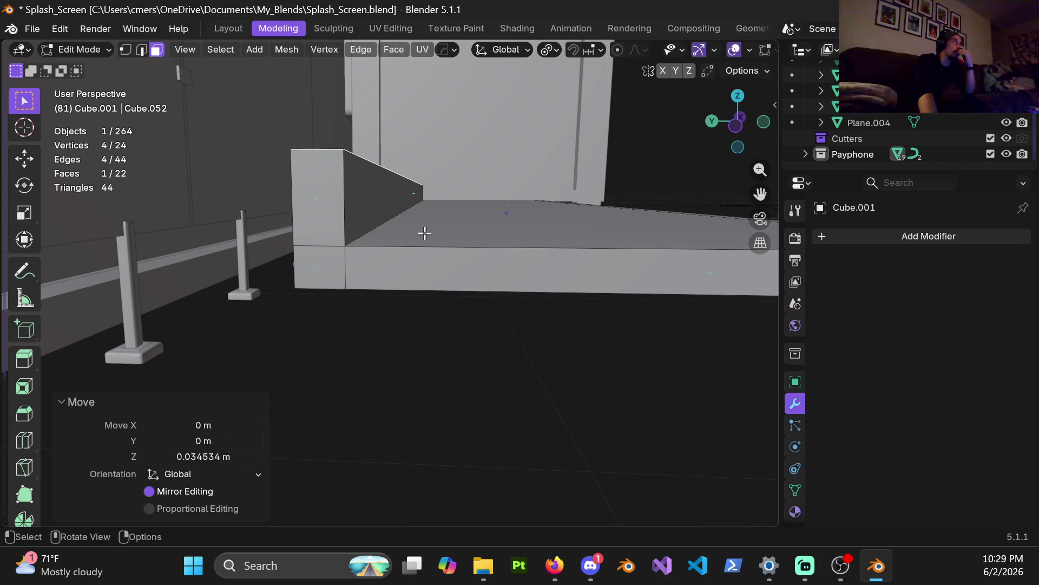
{"action": "left_click", "coordinate": [199, 456]}
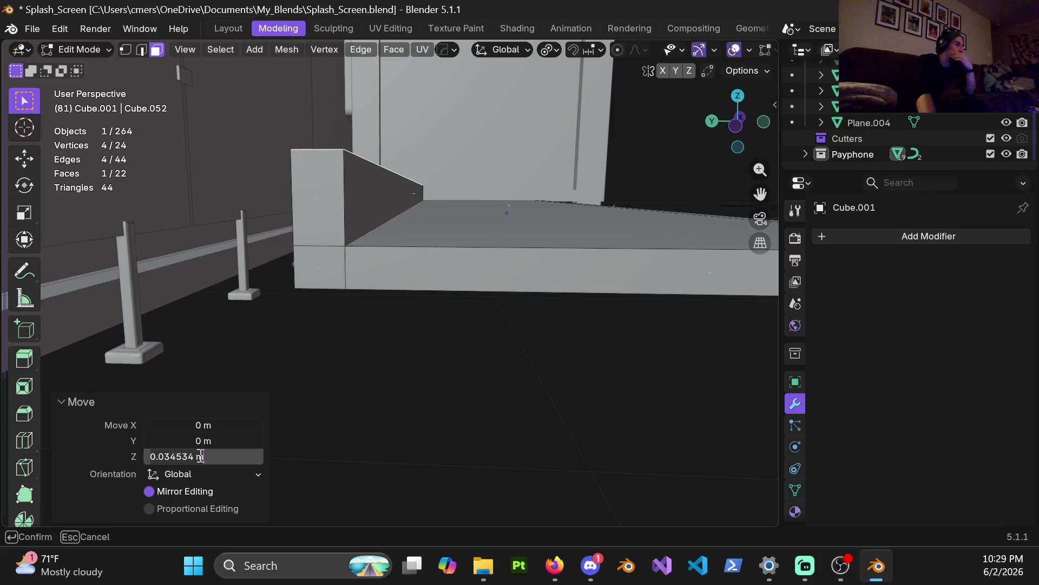
{"action": "type", "text": ".0"}
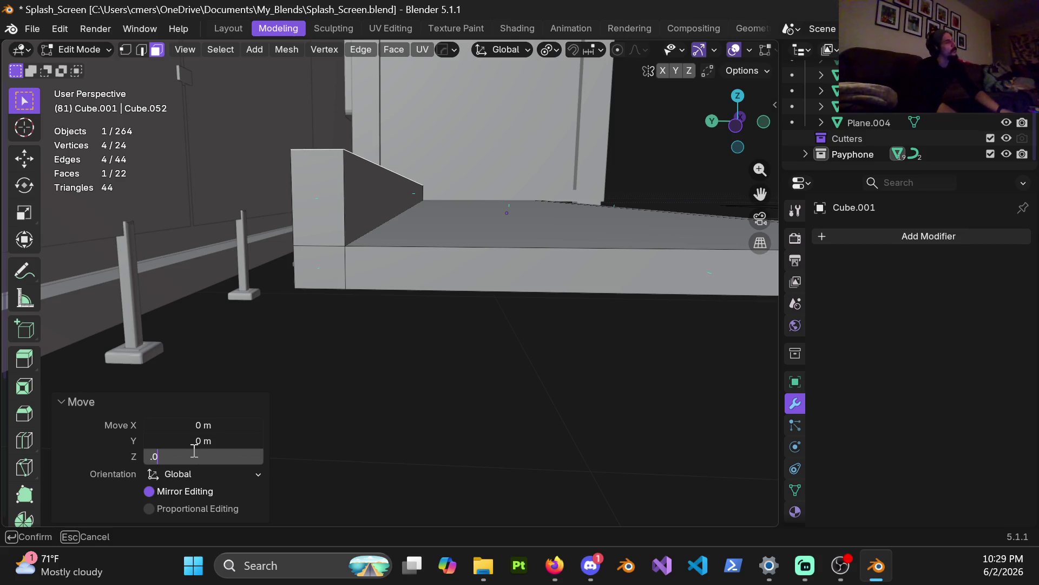
{"action": "type", "text": "3"}
{"action": "key", "text": "Return"}
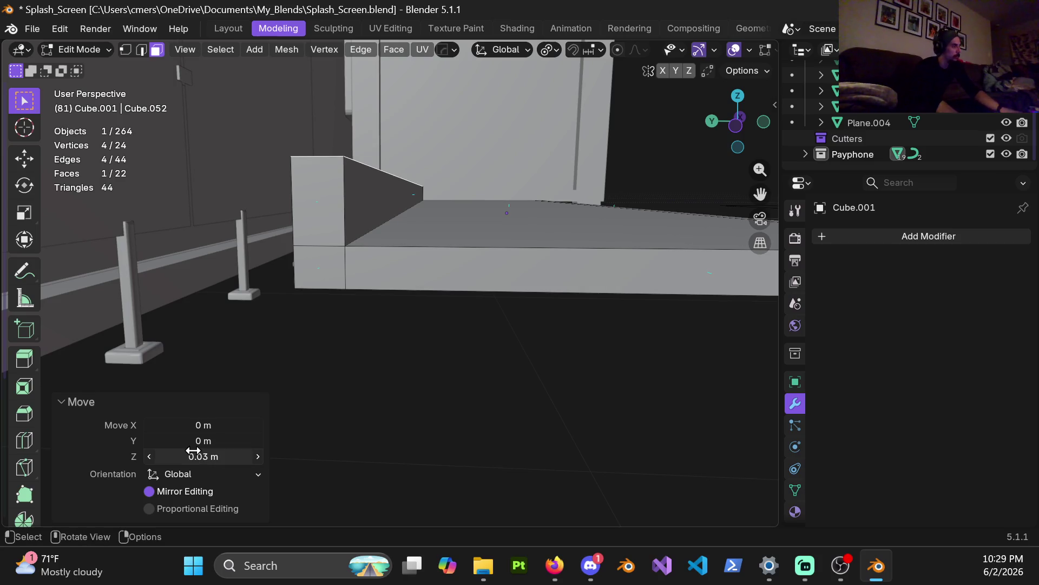
Move the slab's triangular end face down along Z by 0.014 m
{"action": "mouse_move", "coordinate": [173, 245]}
{"action": "middle_mouse_down", "text": "ctrl"}
{"action": "mouse_move", "coordinate": [564, 241]}
{"action": "mouse_move", "coordinate": [336, 248]}
{"action": "mouse_move", "coordinate": [357, 249]}
{"action": "middle_mouse_up", "text": "ctrl"}
{"action": "middle_click_drag", "start_coordinate": [462, 262], "coordinate": [464, 246], "text": "ctrl"}
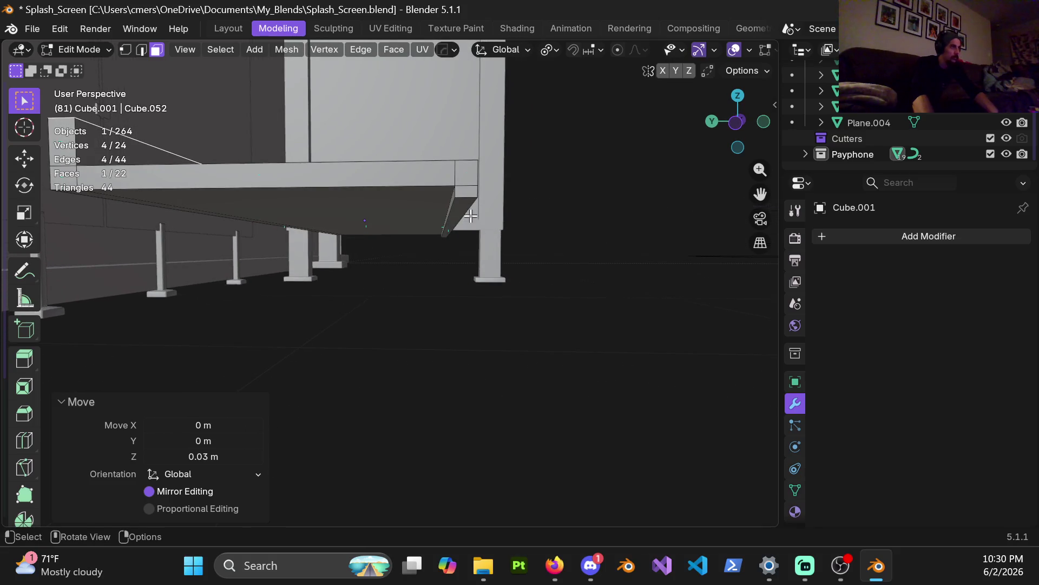
{"action": "left_click", "coordinate": [456, 207]}
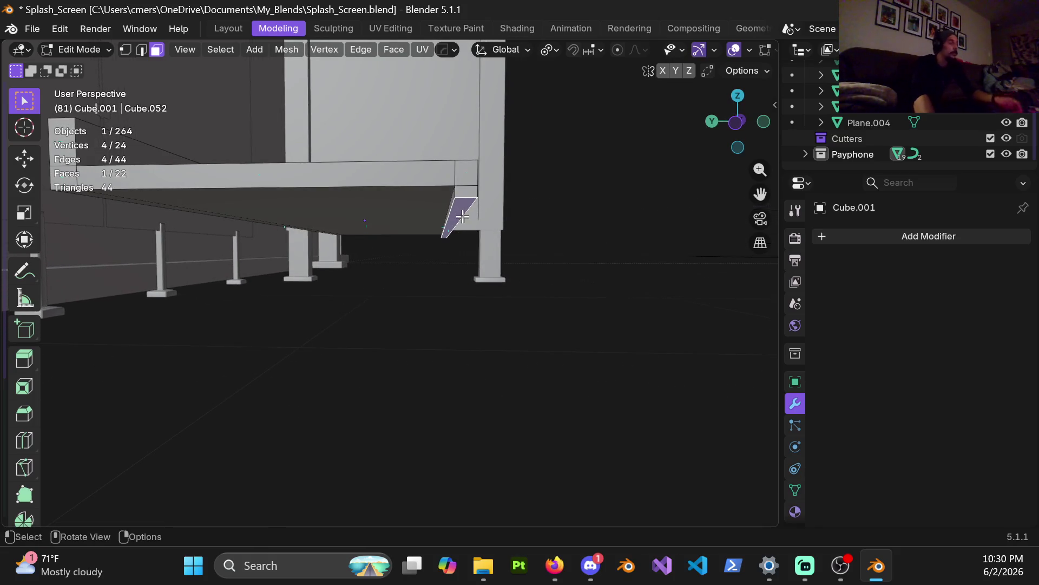
{"action": "key", "text": "g"}
{"action": "key", "text": "z"}
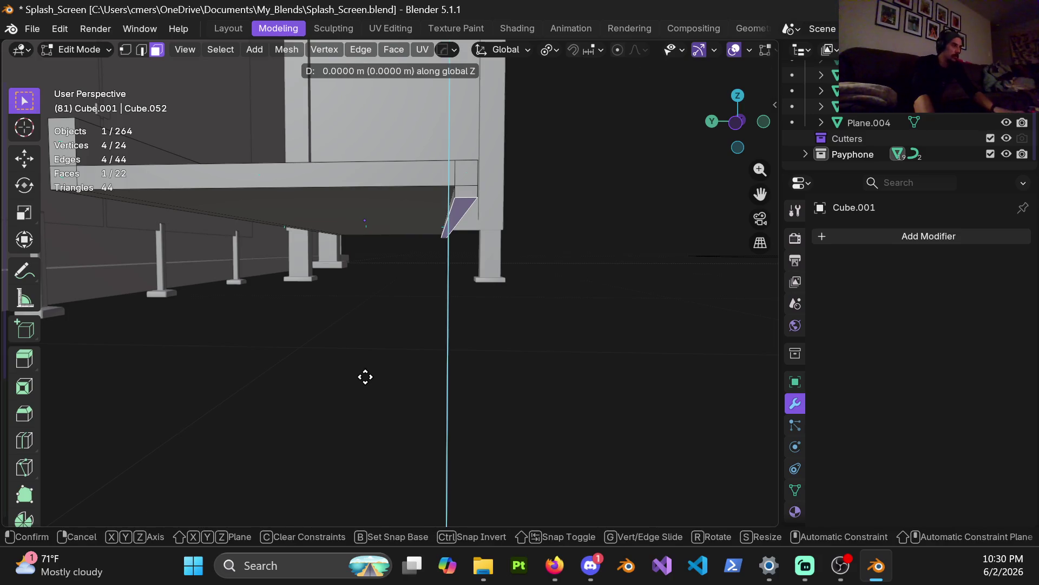
{"action": "left_click", "coordinate": [367, 381]}
{"action": "left_click", "coordinate": [241, 454]}
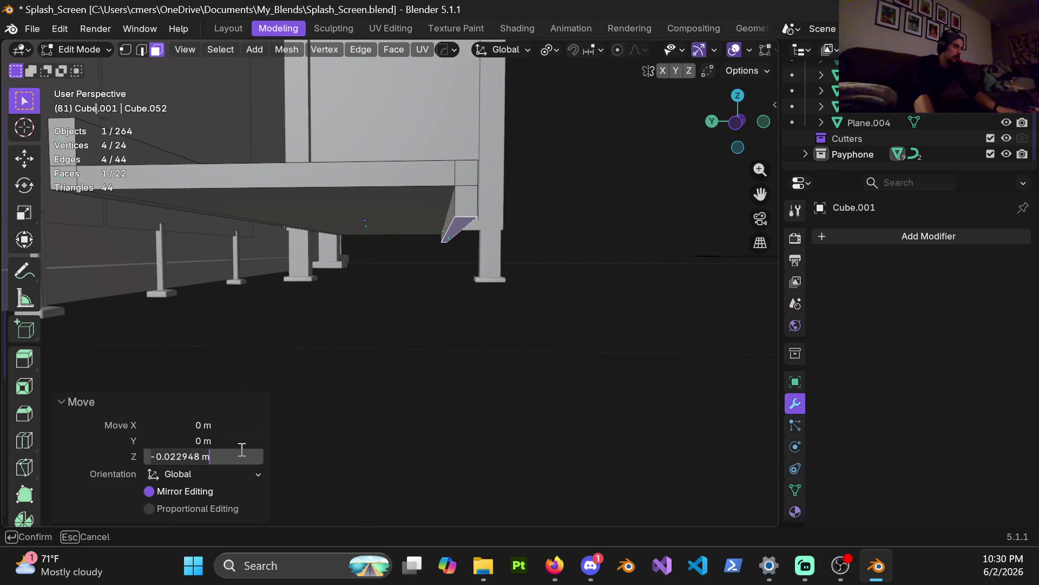
{"action": "key", "text": "ctrl+a"}
{"action": "key", "text": "BackSpace"}
{"action": "type", "text": "-.0"}
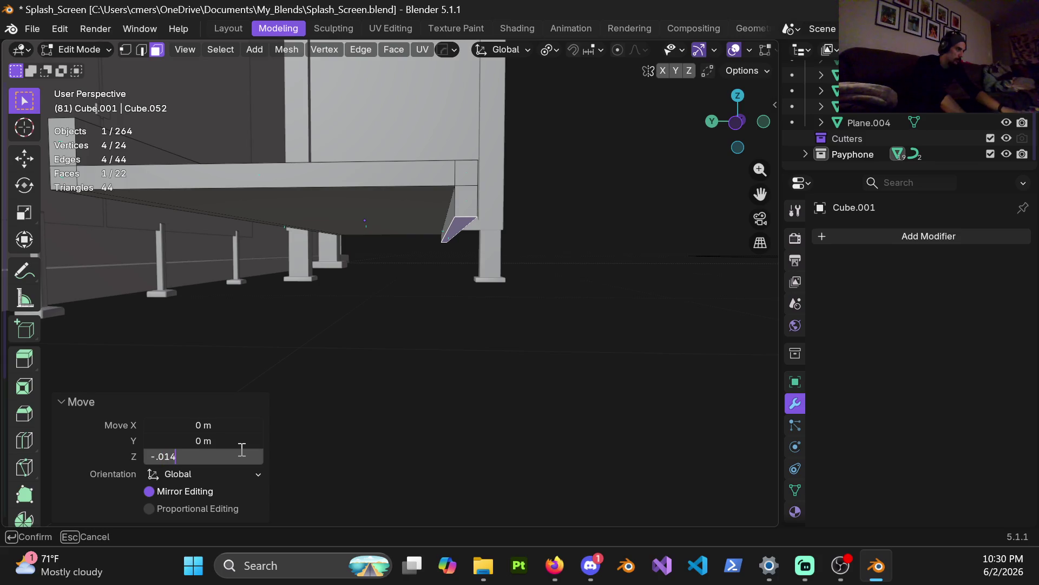
{"action": "key", "text": "Return"}
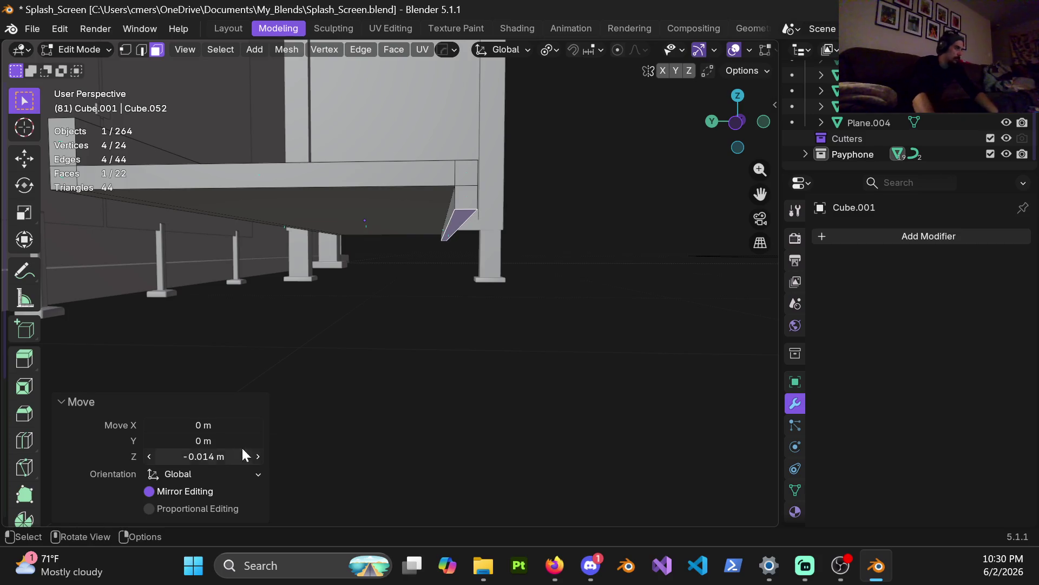
Change the end face's drop to 0.02 m, then pick the slanted underside edge
{"action": "mouse_move", "coordinate": [447, 197]}
{"action": "middle_mouse_down", "text": "shift"}
{"action": "mouse_move", "coordinate": [438, 230]}
{"action": "mouse_move", "coordinate": [385, 248]}
{"action": "mouse_move", "coordinate": [562, 216]}
{"action": "mouse_move", "coordinate": [540, 216]}
{"action": "middle_mouse_up", "text": "shift"}
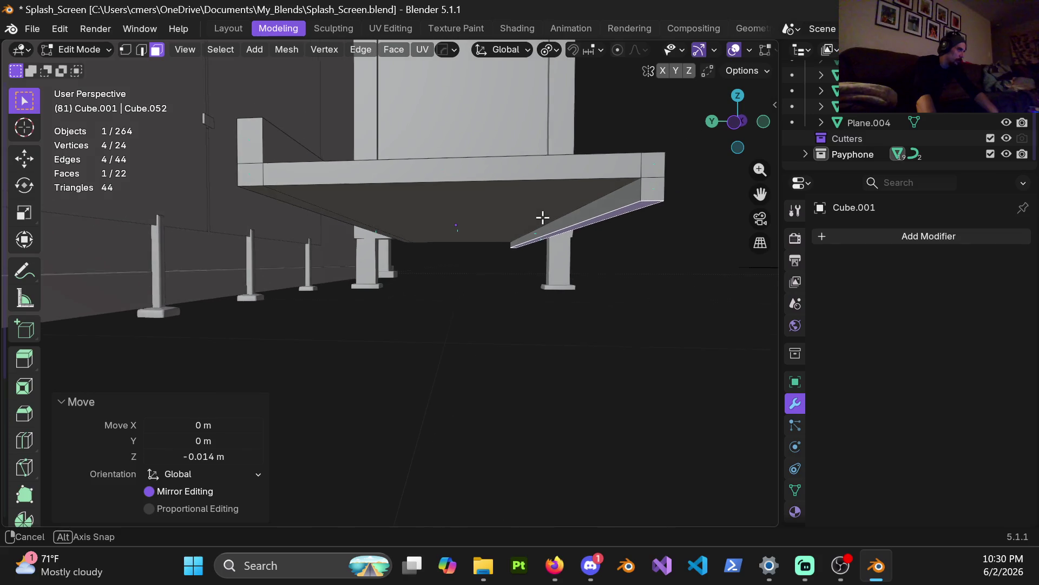
{"action": "left_click", "coordinate": [200, 457]}
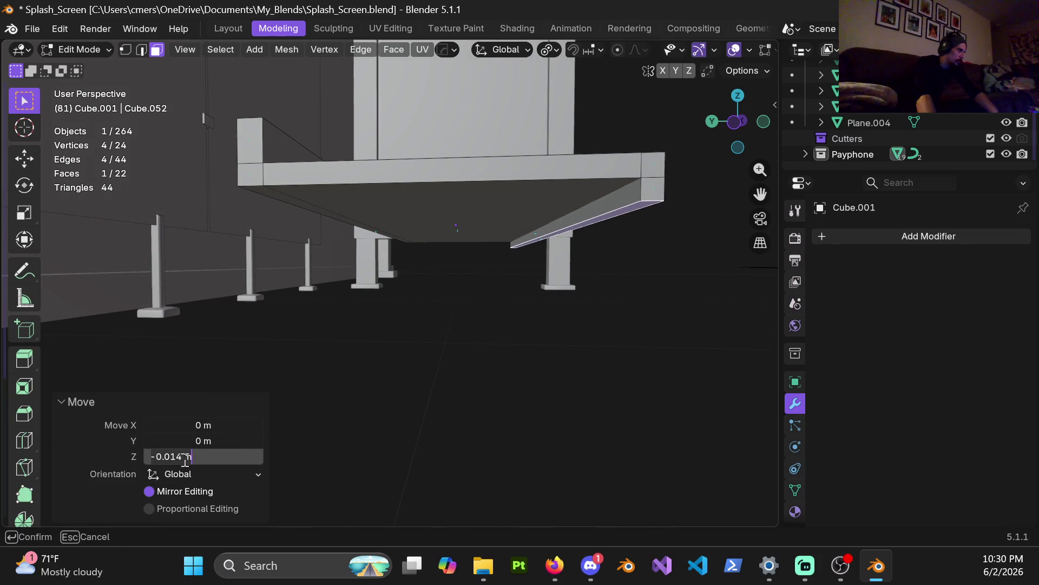
{"action": "key", "text": "BackSpace"}
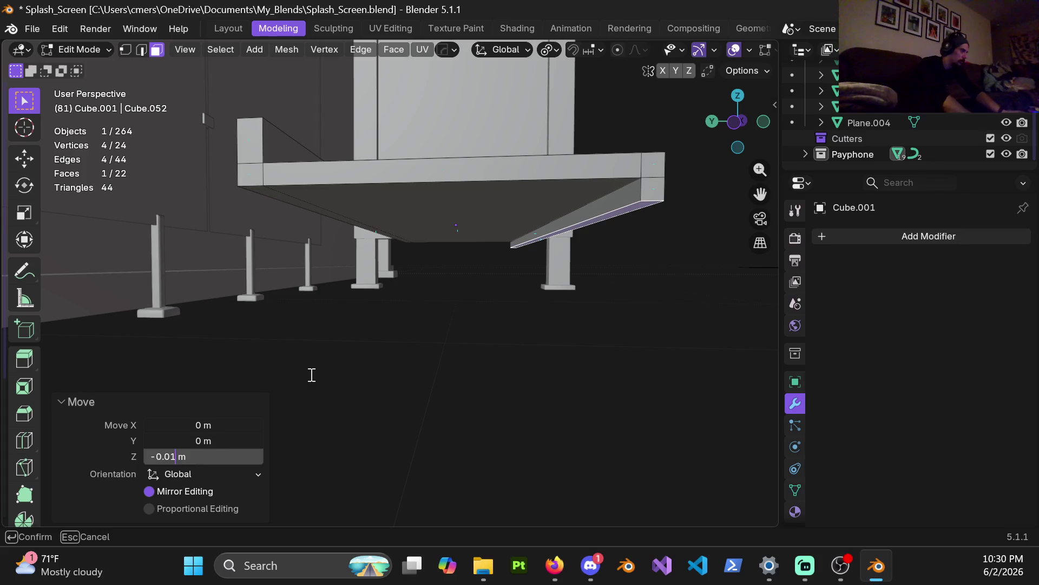
{"action": "type", "text": "2"}
{"action": "key", "text": "Return"}
{"action": "mouse_move", "coordinate": [508, 202]}
{"action": "middle_mouse_down", "text": "shift"}
{"action": "mouse_move", "coordinate": [476, 244]}
{"action": "mouse_move", "coordinate": [532, 234]}
{"action": "middle_mouse_up", "text": "shift"}
{"action": "key", "text": "2"}
{"action": "left_click", "coordinate": [536, 237]}
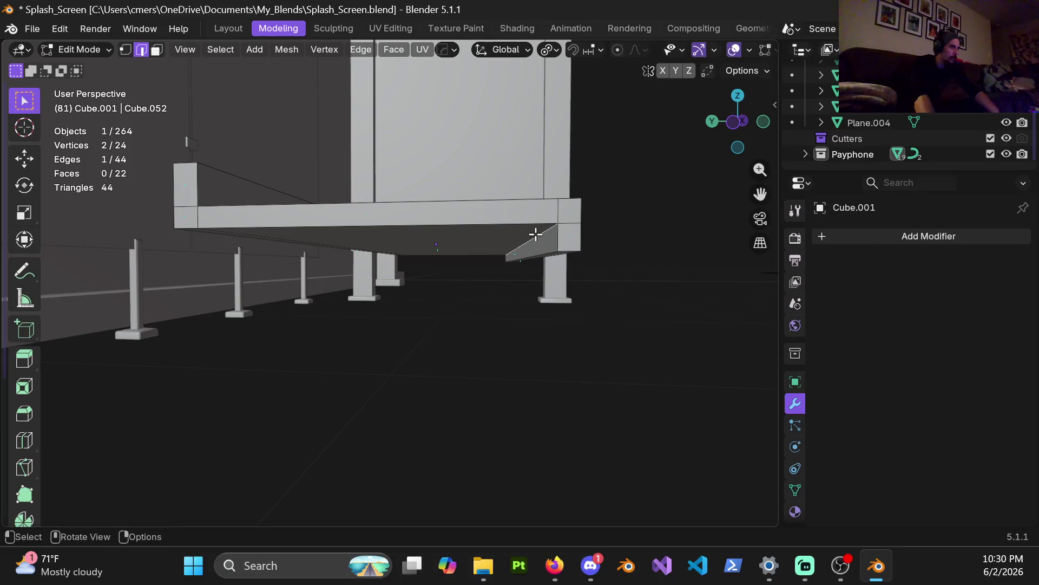
Select the whole shelf, then deselect the top, a rim edge, and the flat and diagonal underside faces
{"action": "middle_click_drag", "start_coordinate": [209, 181], "coordinate": [277, 281]}
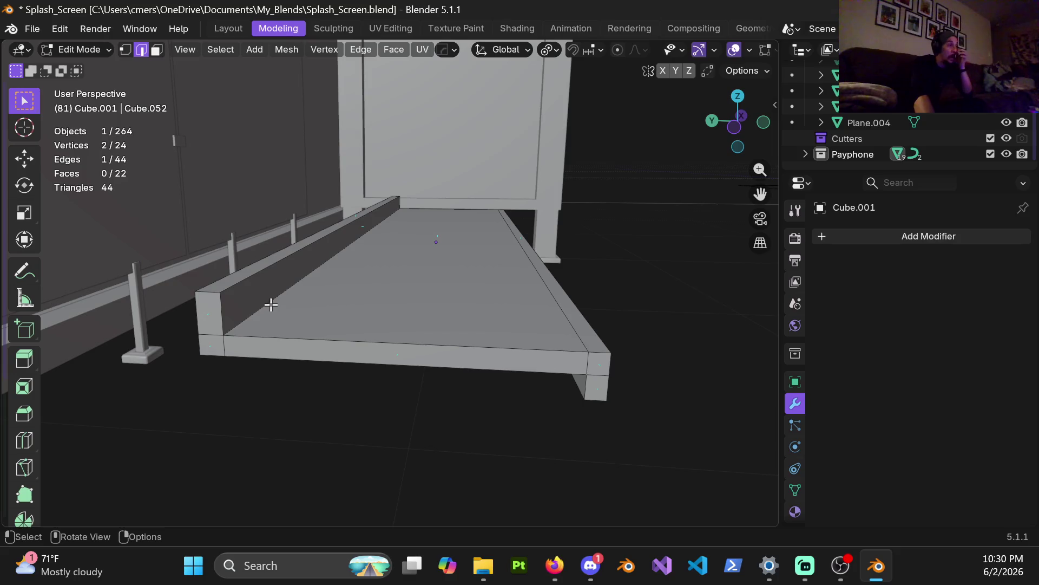
{"action": "key", "text": "a"}
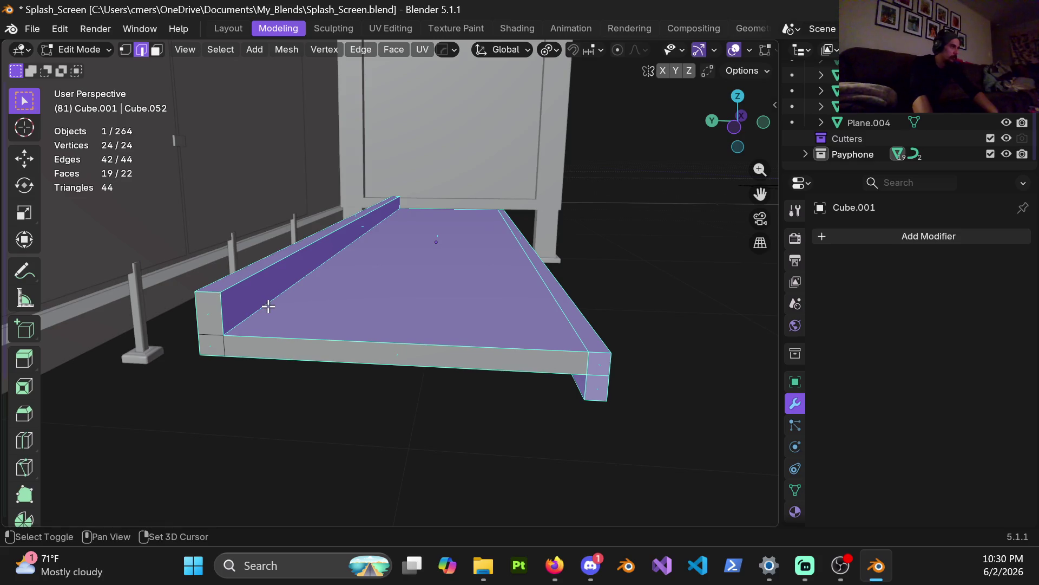
{"action": "left_click", "coordinate": [563, 320], "text": "shift"}
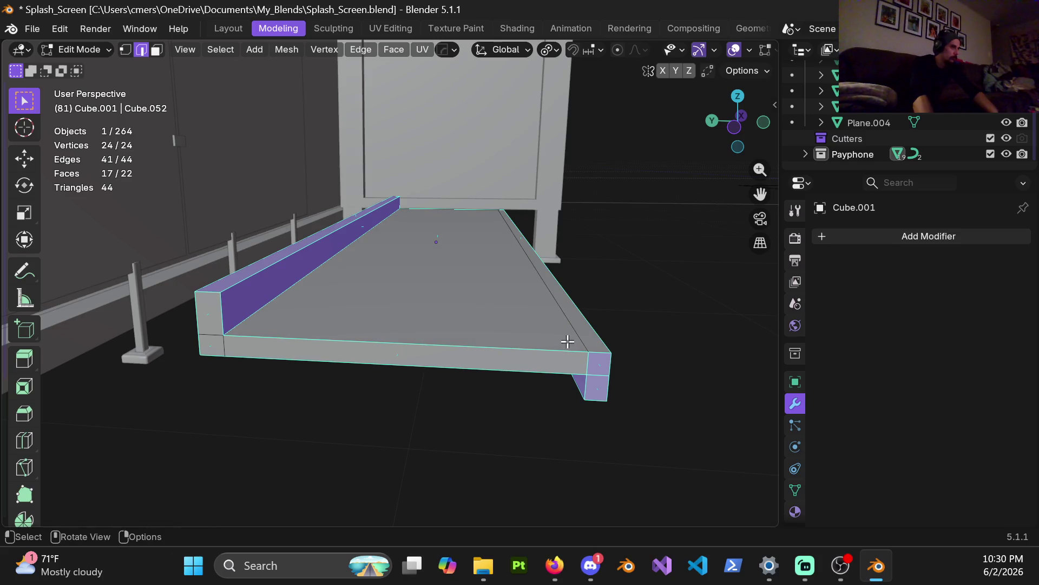
{"action": "middle_click_drag", "start_coordinate": [597, 372], "coordinate": [367, 297]}
{"action": "left_click", "coordinate": [474, 260], "text": "shift"}
{"action": "mouse_move", "coordinate": [474, 259]}
{"action": "middle_mouse_down"}
{"action": "mouse_move", "coordinate": [314, 242]}
{"action": "mouse_move", "coordinate": [294, 231]}
{"action": "mouse_move", "coordinate": [297, 160]}
{"action": "middle_mouse_up"}
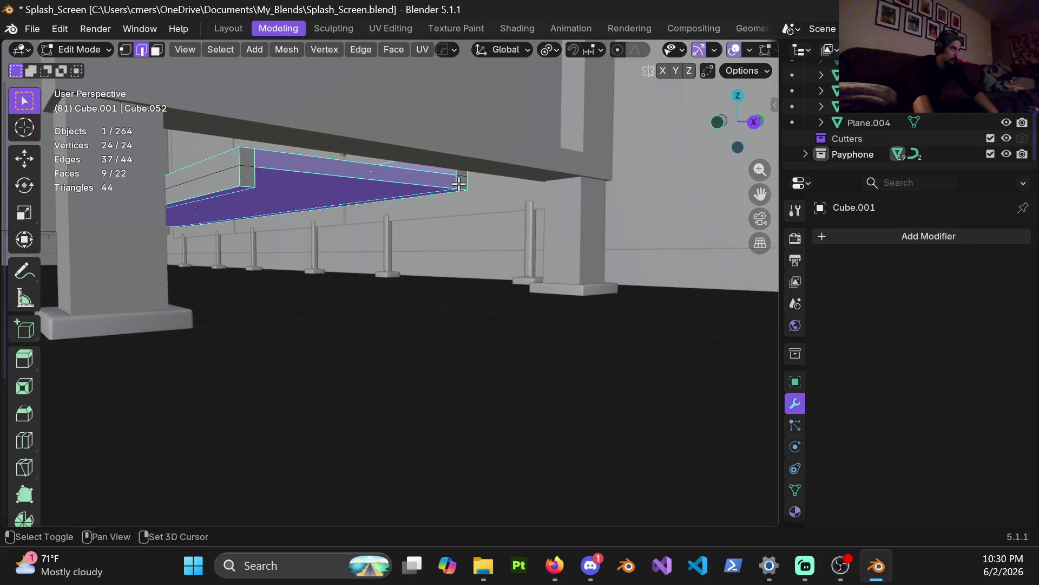
{"action": "left_click", "coordinate": [431, 190], "text": "shift"}
{"action": "mouse_move", "coordinate": [367, 173]}
{"action": "middle_mouse_down"}
{"action": "mouse_move", "coordinate": [395, 177]}
{"action": "mouse_move", "coordinate": [274, 167]}
{"action": "mouse_move", "coordinate": [372, 234]}
{"action": "mouse_move", "coordinate": [452, 261]}
{"action": "mouse_move", "coordinate": [487, 234]}
{"action": "mouse_move", "coordinate": [251, 218]}
{"action": "mouse_move", "coordinate": [410, 236]}
{"action": "mouse_move", "coordinate": [464, 230]}
{"action": "middle_mouse_up"}
{"action": "left_click", "coordinate": [277, 167], "text": "shift"}
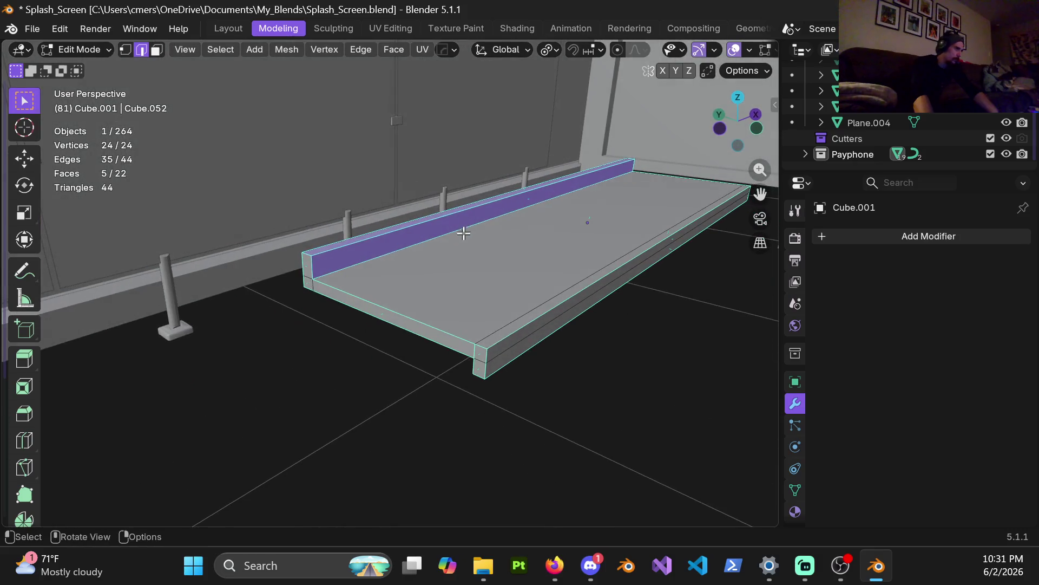
Check the remaining rim selection in wireframe and solid views, then begin beveling it
{"action": "key", "text": "shift+z"}
{"action": "mouse_move", "coordinate": [530, 294]}
{"action": "middle_mouse_down"}
{"action": "mouse_move", "coordinate": [559, 308]}
{"action": "mouse_move", "coordinate": [552, 280]}
{"action": "mouse_move", "coordinate": [531, 297]}
{"action": "mouse_move", "coordinate": [445, 304]}
{"action": "middle_mouse_up"}
{"action": "key", "text": "z"}
{"action": "left_click", "coordinate": [647, 300]}
{"action": "mouse_move", "coordinate": [648, 299]}
{"action": "middle_mouse_down"}
{"action": "mouse_move", "coordinate": [538, 285]}
{"action": "mouse_move", "coordinate": [359, 297]}
{"action": "mouse_move", "coordinate": [523, 296]}
{"action": "mouse_move", "coordinate": [592, 378]}
{"action": "mouse_move", "coordinate": [552, 346]}
{"action": "mouse_move", "coordinate": [705, 325]}
{"action": "mouse_move", "coordinate": [433, 278]}
{"action": "middle_mouse_up"}
{"action": "key", "text": "ctrl+b"}
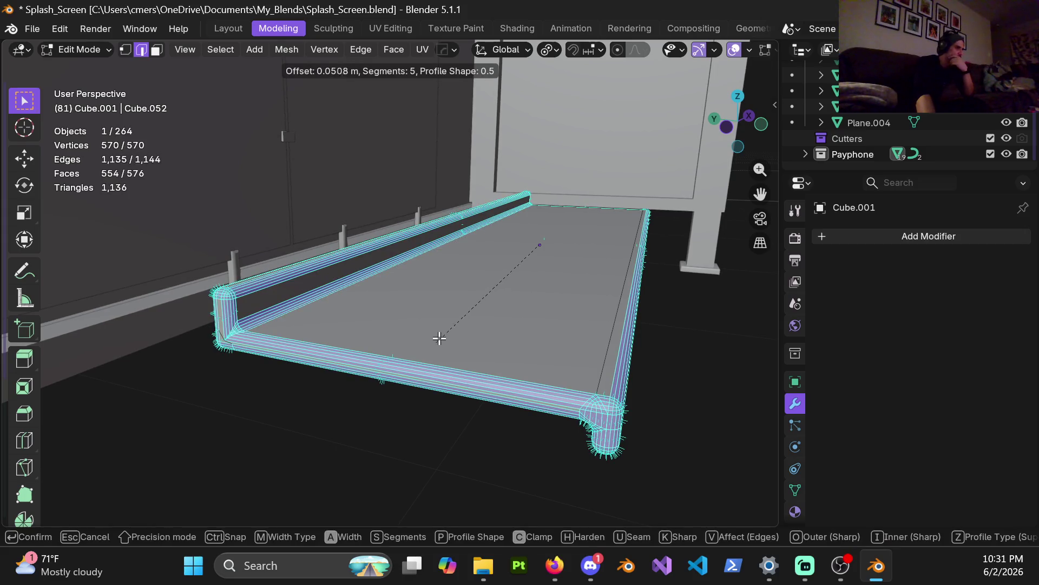
Cancel the first bevel, drop a corner edge from the selection, and restart the bevel
{"action": "key", "text": "Escape"}
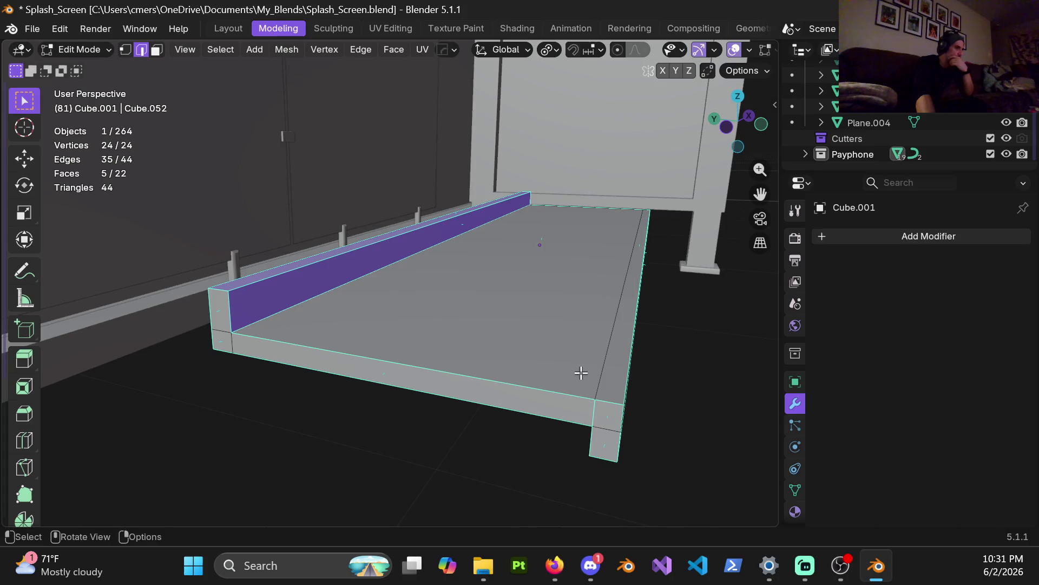
{"action": "left_click", "coordinate": [592, 410], "text": "shift"}
{"action": "mouse_move", "coordinate": [608, 404]}
{"action": "middle_mouse_down"}
{"action": "mouse_move", "coordinate": [608, 356]}
{"action": "mouse_move", "coordinate": [371, 325]}
{"action": "mouse_move", "coordinate": [524, 242]}
{"action": "mouse_move", "coordinate": [440, 245]}
{"action": "mouse_move", "coordinate": [520, 228]}
{"action": "mouse_move", "coordinate": [484, 257]}
{"action": "middle_mouse_up"}
{"action": "key", "text": "x"}
{"action": "key", "text": "Escape"}
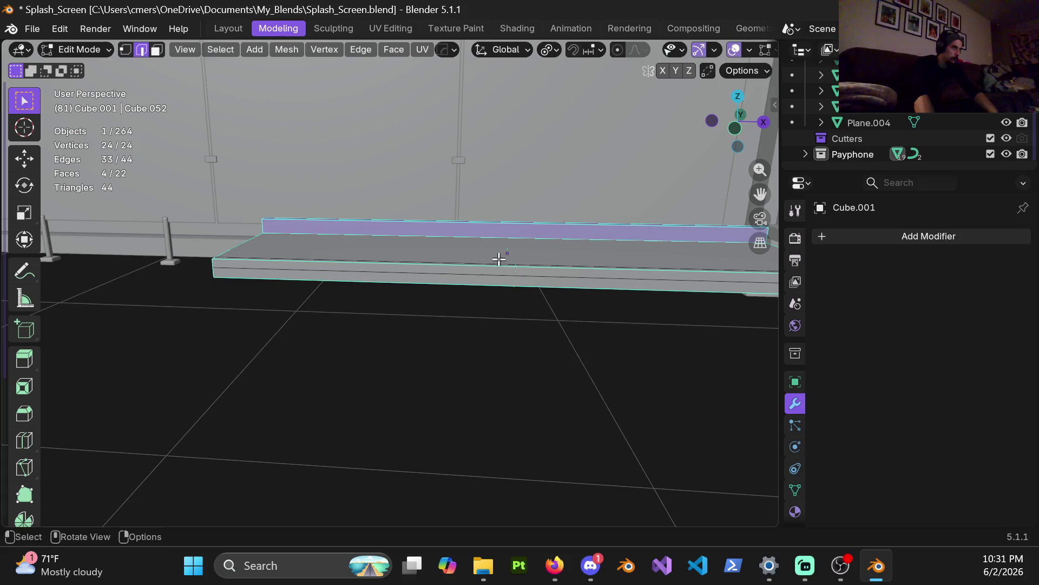
{"action": "key", "text": "shift+z"}
{"action": "mouse_move", "coordinate": [413, 271]}
{"action": "middle_mouse_down"}
{"action": "mouse_move", "coordinate": [513, 269]}
{"action": "mouse_move", "coordinate": [543, 242]}
{"action": "mouse_move", "coordinate": [591, 244]}
{"action": "mouse_move", "coordinate": [604, 230]}
{"action": "mouse_move", "coordinate": [563, 250]}
{"action": "middle_mouse_up"}
{"action": "key", "text": "shift+z"}
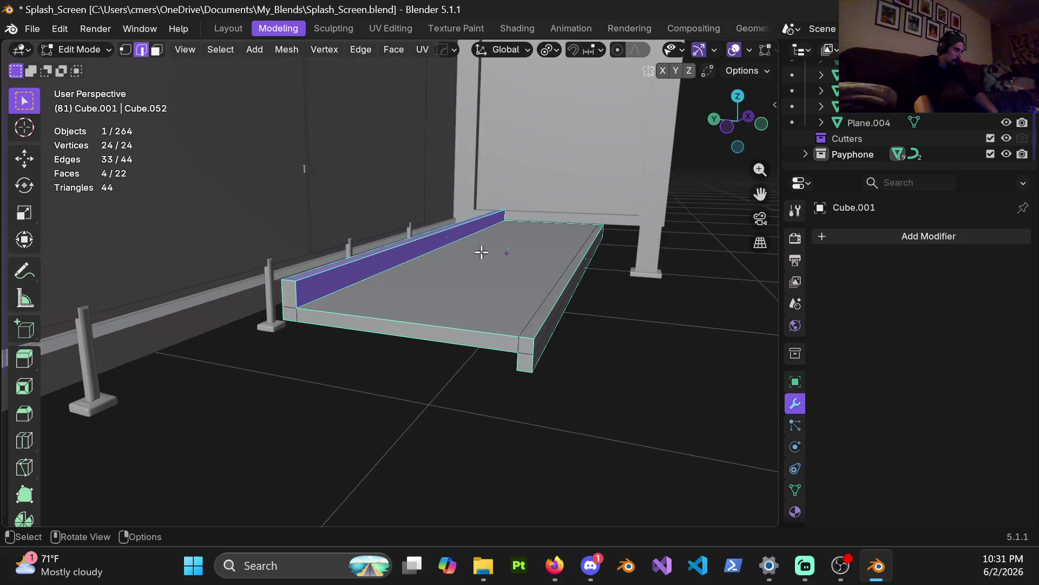
{"action": "key", "text": "ctrl+b"}
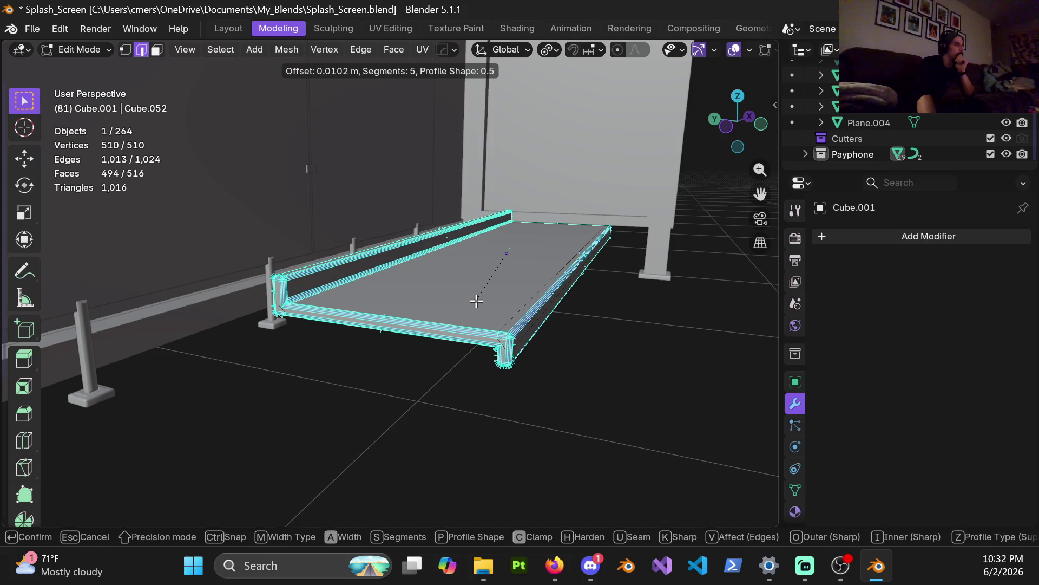
Confirm the 0.0102 m, 5-segment bevel and orbit to inspect the rounded rim
{"action": "left_click", "coordinate": [477, 301]}
{"action": "middle_click_drag", "start_coordinate": [518, 341], "coordinate": [489, 329]}
{"action": "middle_click_drag", "start_coordinate": [390, 266], "coordinate": [422, 271]}
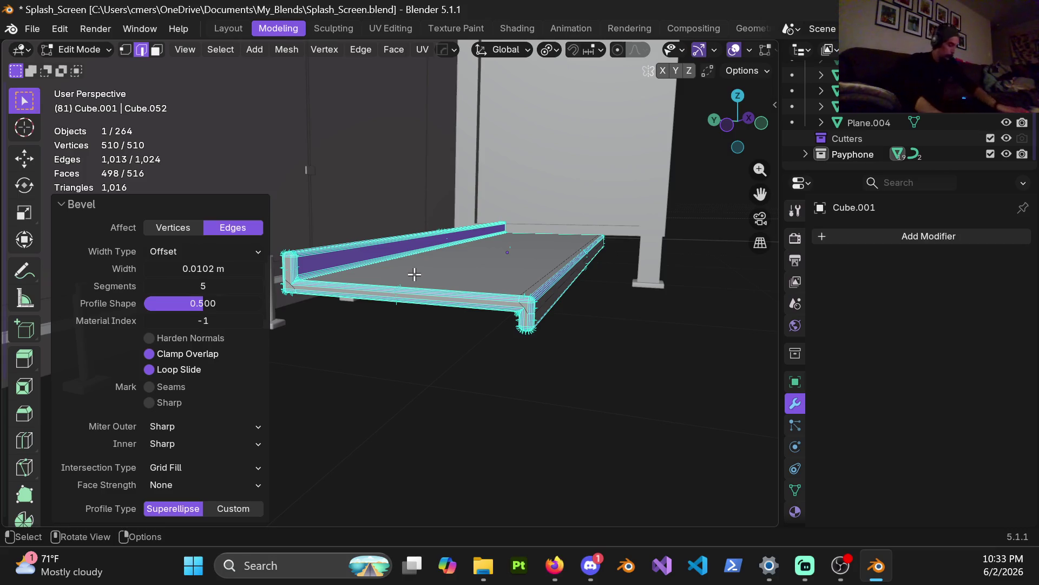
{"action": "mouse_move", "coordinate": [450, 281]}
{"action": "middle_mouse_down"}
{"action": "mouse_move", "coordinate": [467, 280]}
{"action": "mouse_move", "coordinate": [453, 283]}
{"action": "mouse_move", "coordinate": [458, 316]}
{"action": "mouse_move", "coordinate": [431, 313]}
{"action": "middle_mouse_up"}
{"action": "key", "text": "ctrl+Tab"}
Return to Object Mode, apply Shade Auto Smooth at 30°, then undo it
{"action": "left_click", "coordinate": [375, 294]}
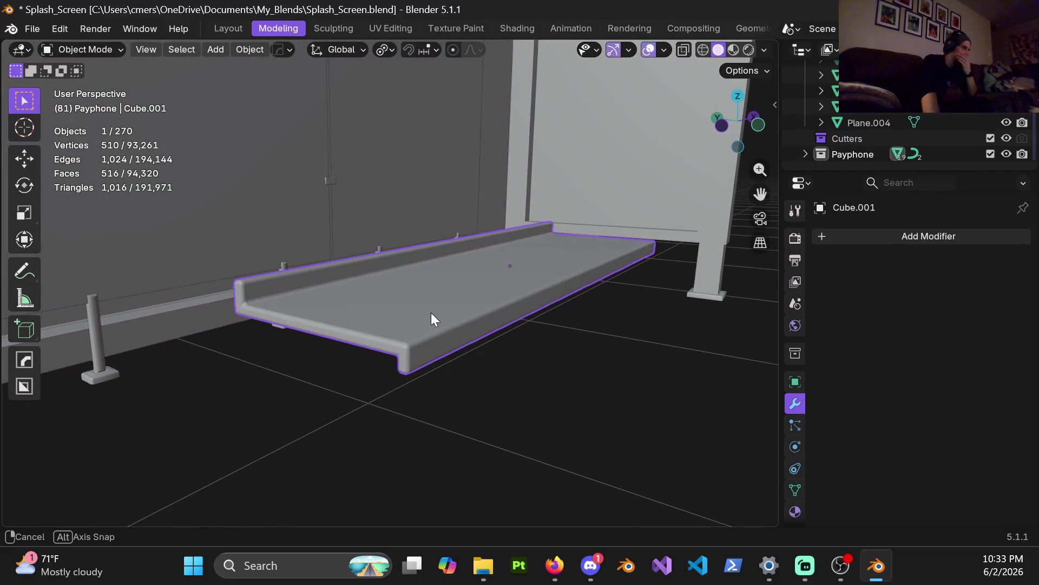
{"action": "right_click", "coordinate": [363, 294]}
{"action": "left_click", "coordinate": [372, 257]}
{"action": "mouse_move", "coordinate": [373, 260]}
{"action": "middle_mouse_down"}
{"action": "mouse_move", "coordinate": [391, 299]}
{"action": "mouse_move", "coordinate": [414, 300]}
{"action": "middle_mouse_up"}
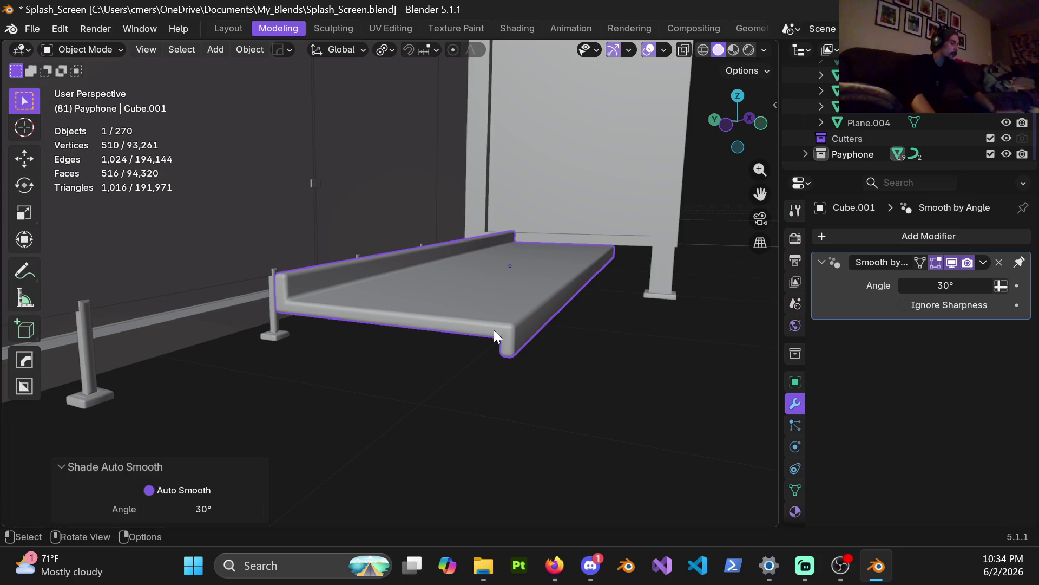
{"action": "key", "text": "ctrl+z"}
Return to Edit Mode on the unbeveled shelf and select the back lip's top face
{"action": "key", "text": "Tab"}
{"action": "left_click", "coordinate": [524, 328], "text": "ctrl"}
{"action": "left_click", "coordinate": [507, 329], "text": "ctrl"}
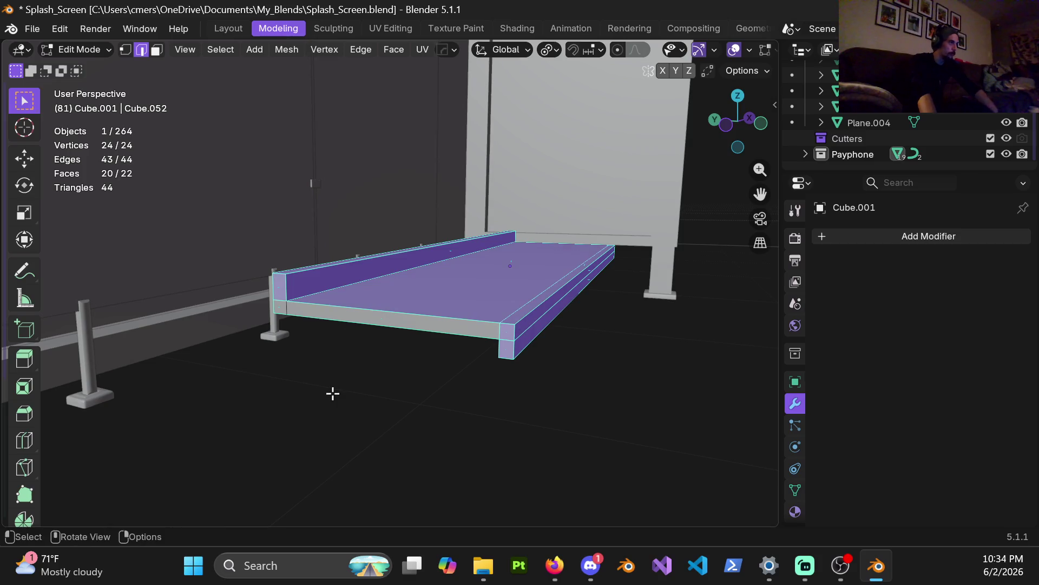
{"action": "left_click", "coordinate": [362, 357]}
{"action": "middle_click_drag", "start_coordinate": [380, 311], "coordinate": [360, 313]}
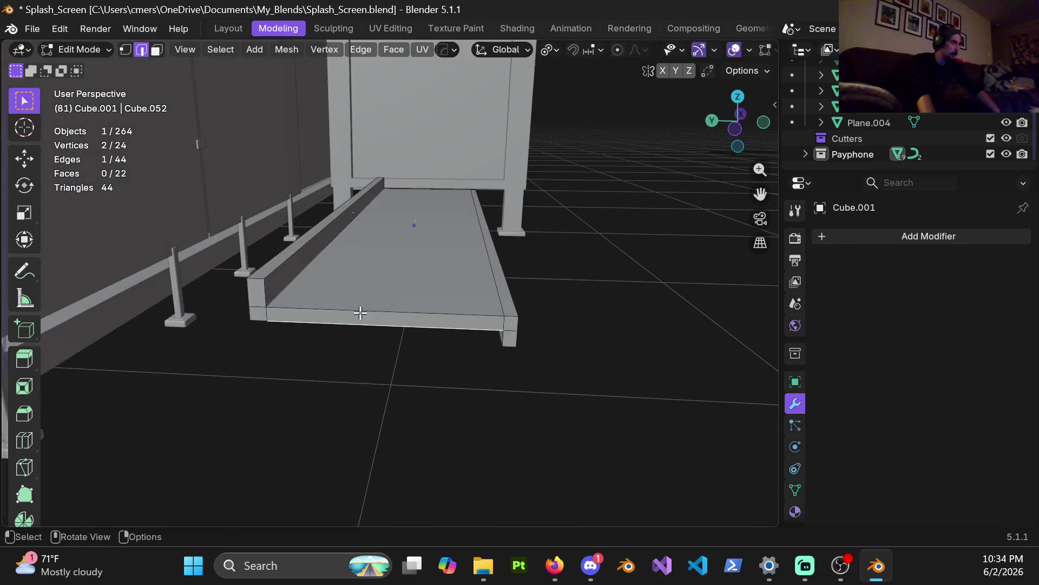
{"action": "left_click", "coordinate": [282, 260]}
{"action": "key", "text": "3"}
{"action": "left_click", "coordinate": [280, 259]}
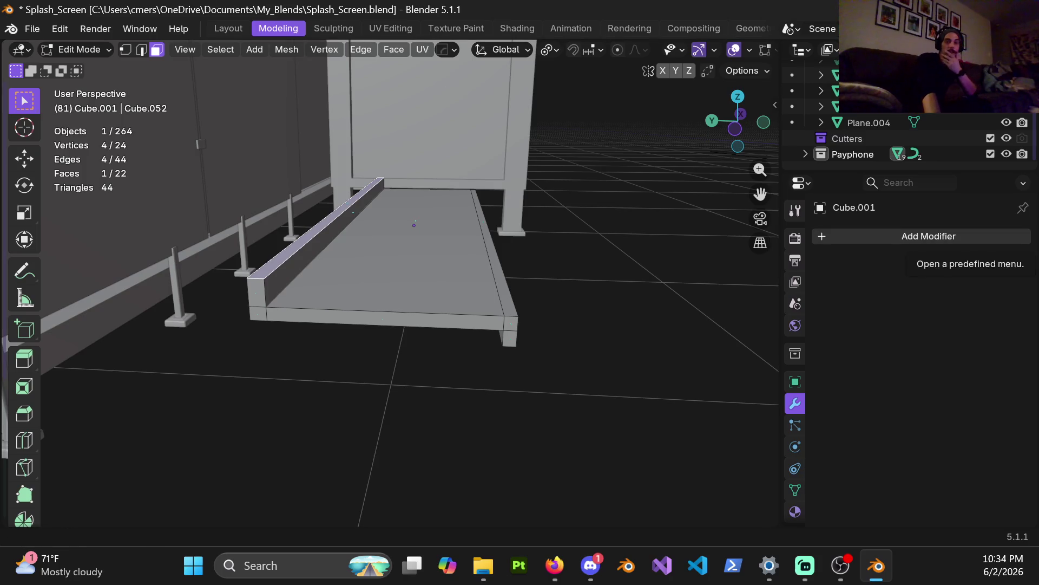
{"action": "key", "text": "alt+Tab"}
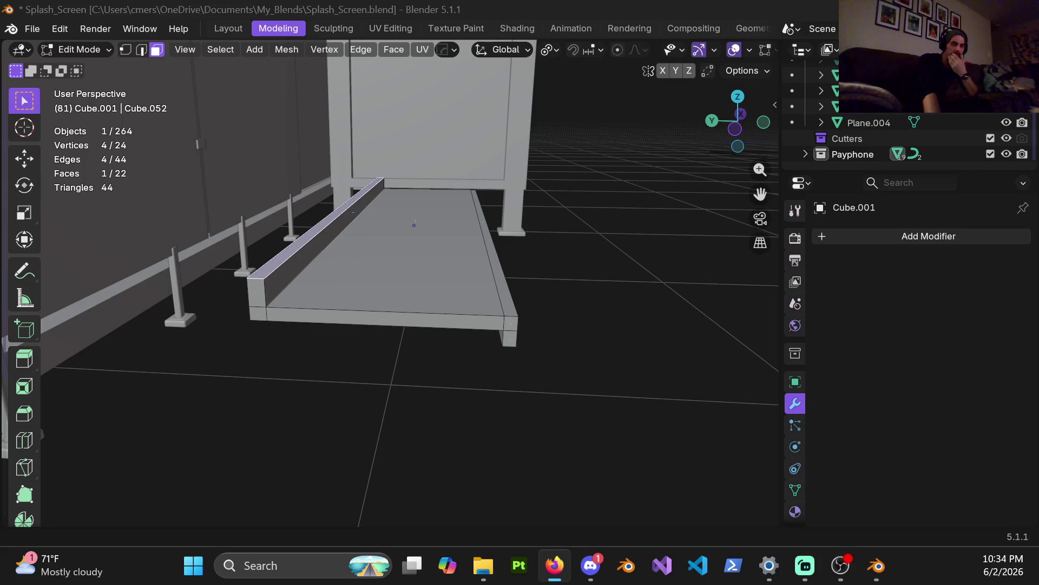
{"action": "middle_click_drag", "start_coordinate": [417, 267], "coordinate": [382, 279]}
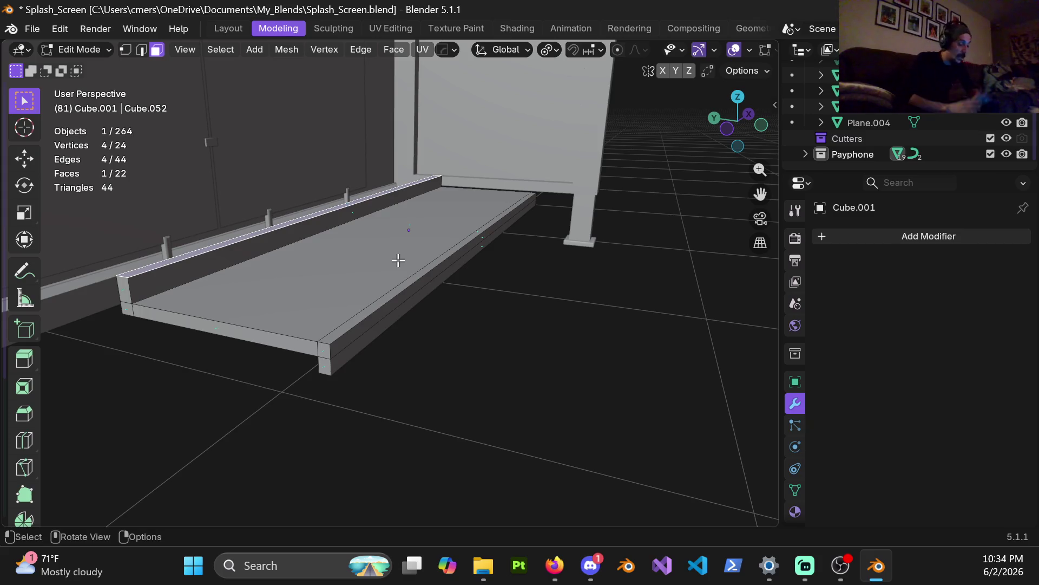
{"action": "mouse_move", "coordinate": [371, 277]}
{"action": "middle_mouse_down"}
{"action": "mouse_move", "coordinate": [360, 298]}
{"action": "mouse_move", "coordinate": [364, 290]}
{"action": "middle_mouse_up"}
{"action": "scroll", "coordinate": [385, 287], "scroll_direction": "up", "scroll_amount": 5}
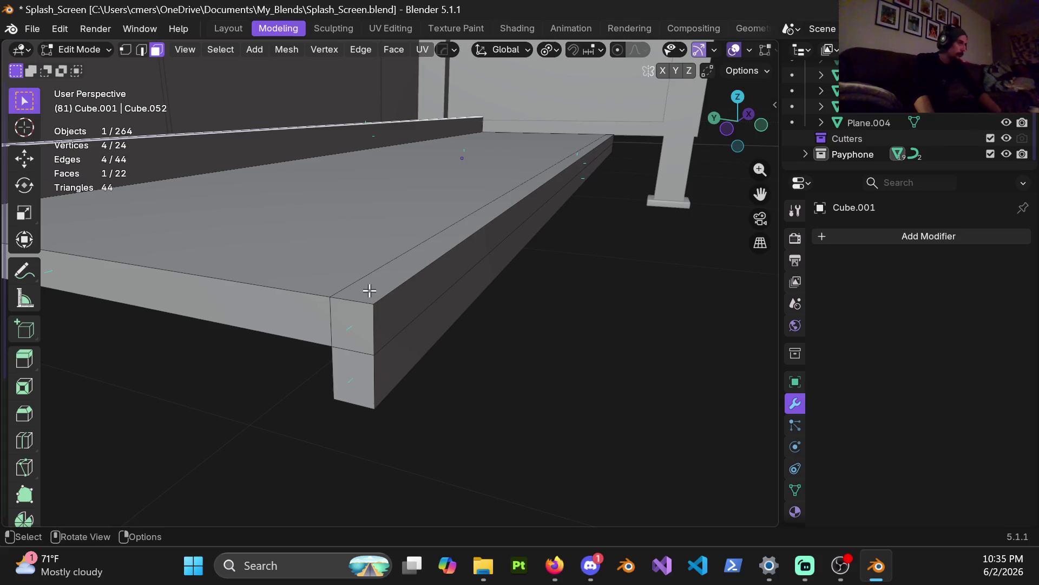
Frame the selected front-edge face in Right Orthographic view
{"action": "key", "text": "2"}
{"action": "mouse_move", "coordinate": [401, 285]}
{"action": "middle_mouse_down"}
{"action": "mouse_move", "coordinate": [404, 320]}
{"action": "mouse_move", "coordinate": [480, 231]}
{"action": "mouse_move", "coordinate": [450, 243]}
{"action": "middle_mouse_up"}
{"action": "key", "text": "3"}
{"action": "mouse_move", "coordinate": [480, 209]}
{"action": "middle_mouse_down"}
{"action": "mouse_move", "coordinate": [426, 241]}
{"action": "mouse_move", "coordinate": [379, 233]}
{"action": "middle_mouse_up"}
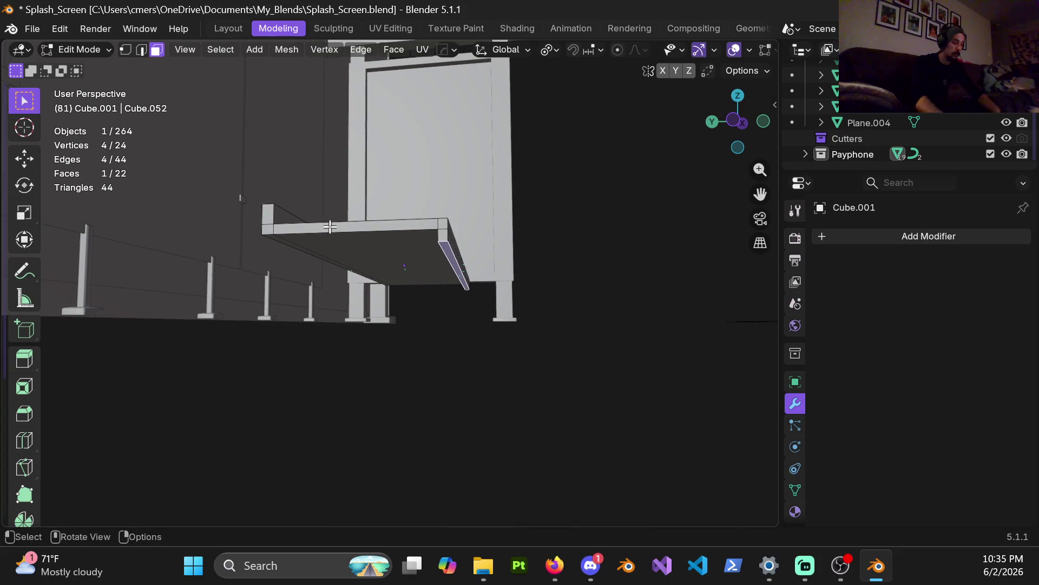
{"action": "key", "text": "shift+KP_7"}
{"action": "key", "text": "KP_3"}
{"action": "scroll", "coordinate": [492, 298], "scroll_direction": "up", "scroll_amount": 5}
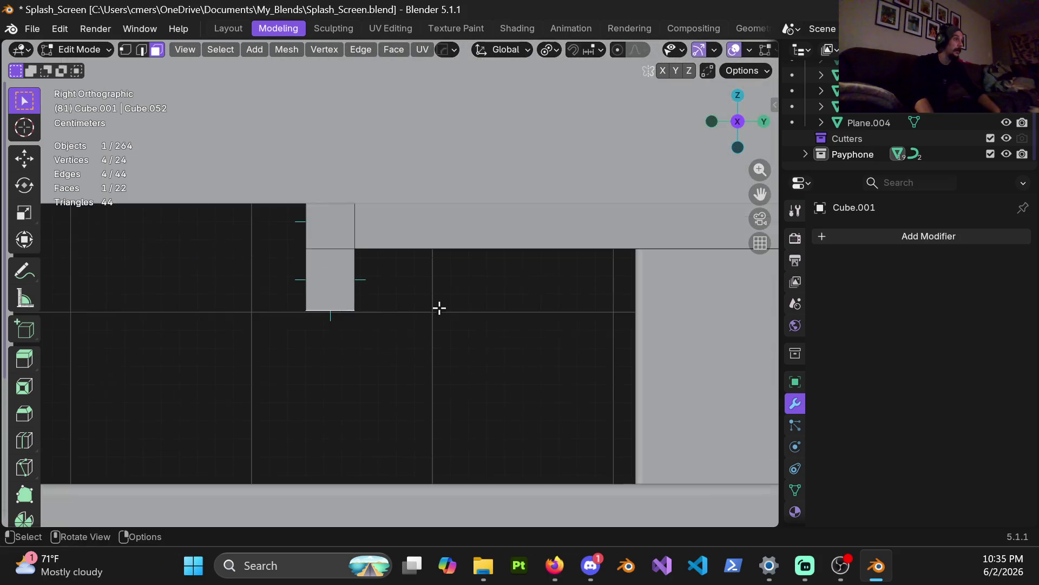
{"action": "middle_click_drag", "start_coordinate": [405, 298], "coordinate": [420, 325], "text": "shift"}
Raise the face 0.03 m along Z, then nudge it down 0.001 m
{"action": "key", "text": "g"}
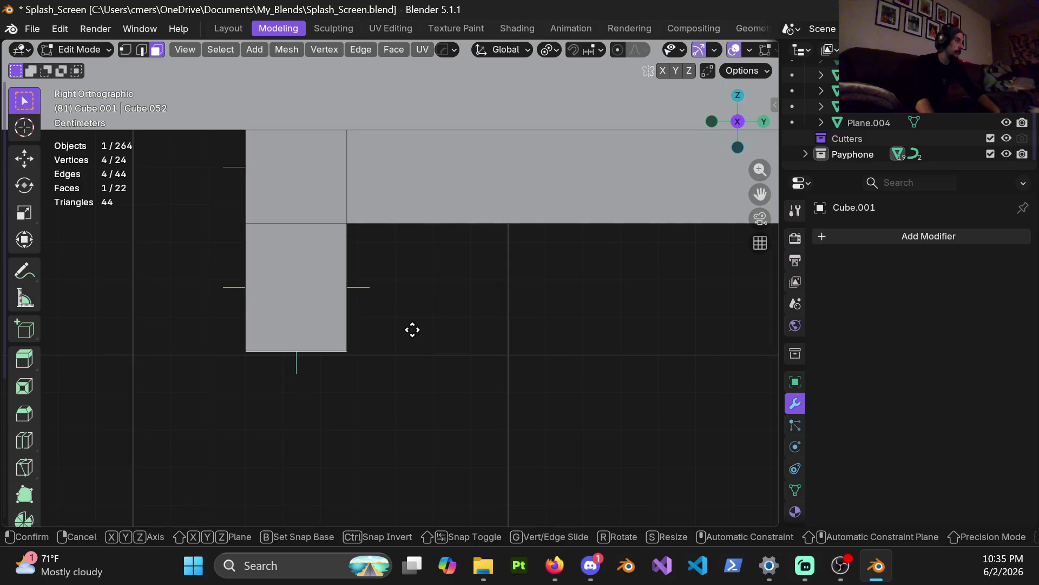
{"action": "key", "text": "z"}
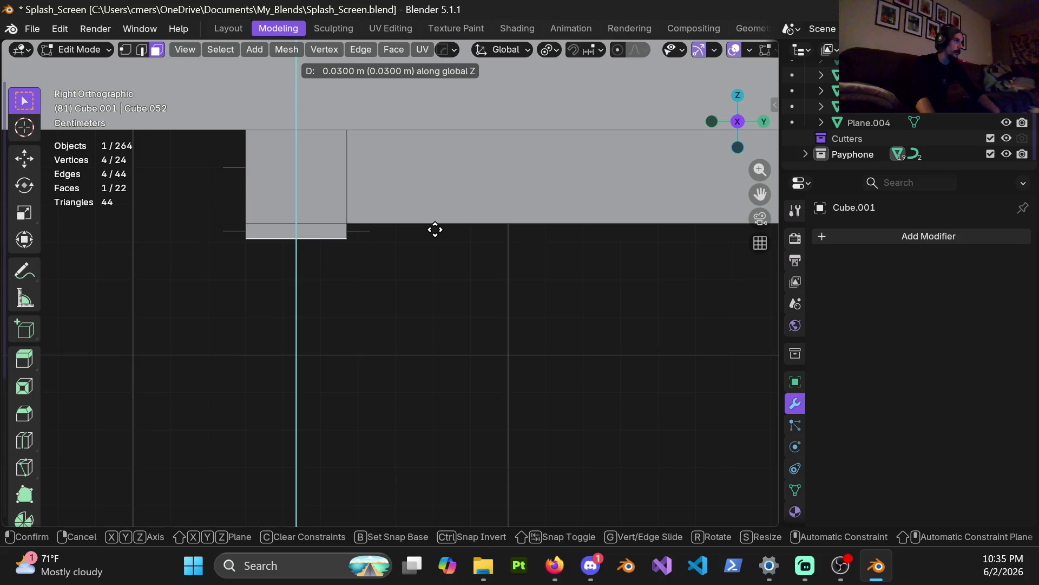
{"action": "left_click", "coordinate": [435, 230]}
{"action": "scroll", "coordinate": [426, 325], "scroll_direction": "up", "scroll_amount": 5}
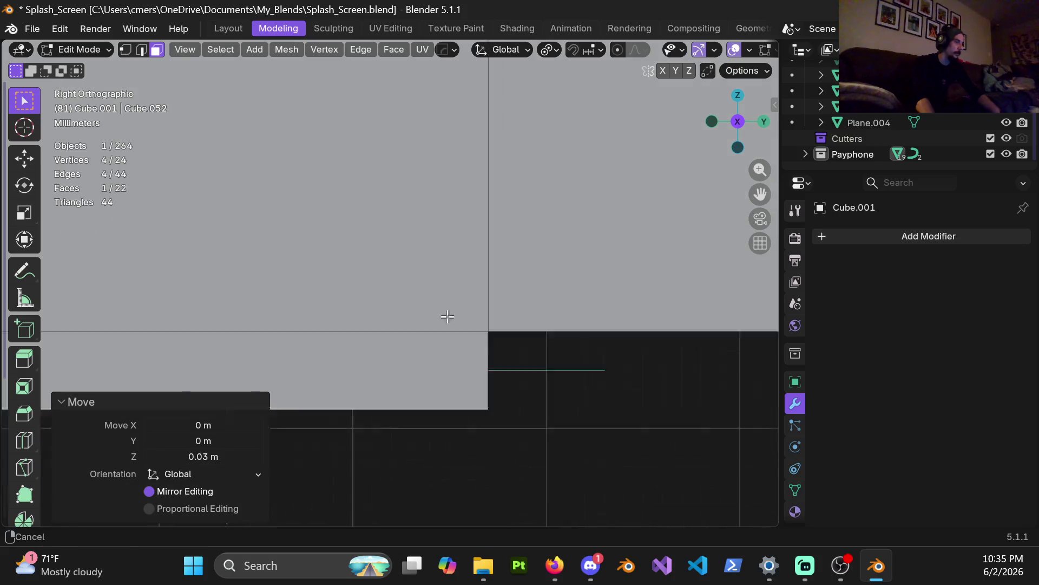
{"action": "key", "text": "g"}
{"action": "key", "text": "z"}
{"action": "left_click", "coordinate": [506, 301]}
{"action": "mouse_move", "coordinate": [506, 301]}
{"action": "middle_mouse_down"}
{"action": "mouse_move", "coordinate": [385, 232]}
{"action": "mouse_move", "coordinate": [515, 243]}
{"action": "mouse_move", "coordinate": [366, 274]}
{"action": "mouse_move", "coordinate": [406, 248]}
{"action": "mouse_move", "coordinate": [366, 260]}
{"action": "mouse_move", "coordinate": [409, 280]}
{"action": "mouse_move", "coordinate": [403, 303]}
{"action": "mouse_move", "coordinate": [413, 283]}
{"action": "mouse_move", "coordinate": [398, 288]}
{"action": "mouse_move", "coordinate": [414, 274]}
{"action": "mouse_move", "coordinate": [460, 260]}
{"action": "mouse_move", "coordinate": [383, 283]}
{"action": "mouse_move", "coordinate": [449, 274]}
{"action": "middle_mouse_up"}
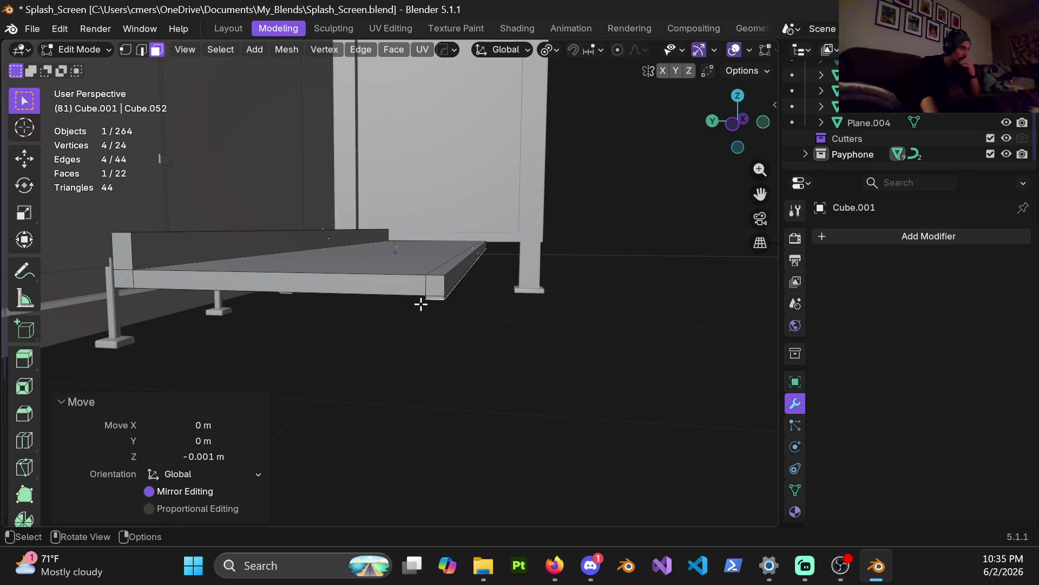
Enter Edit Mode on the slab and select the top face of the back lip
{"action": "key", "text": "Tab"}
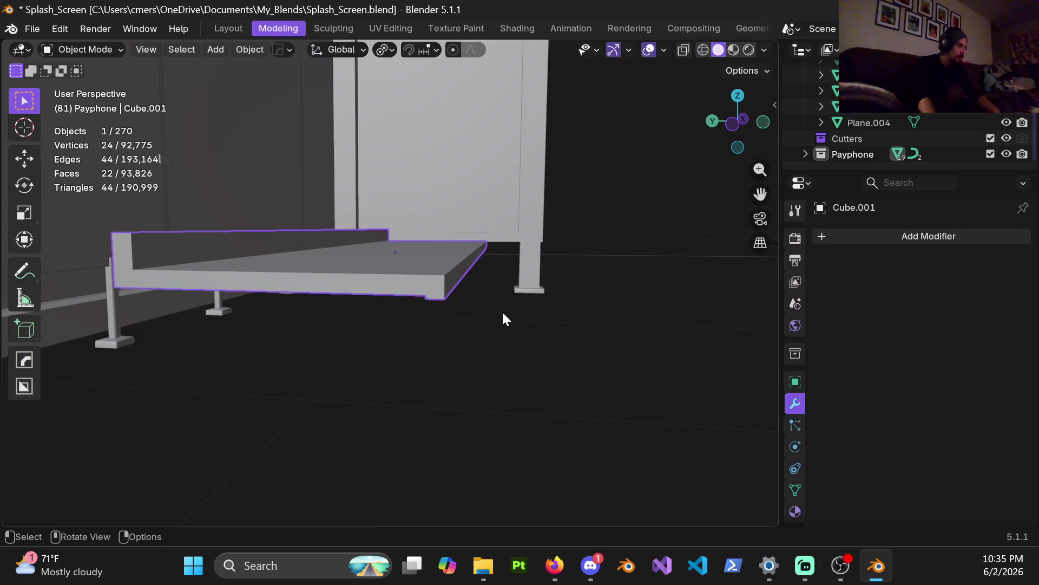
{"action": "key", "text": "n"}
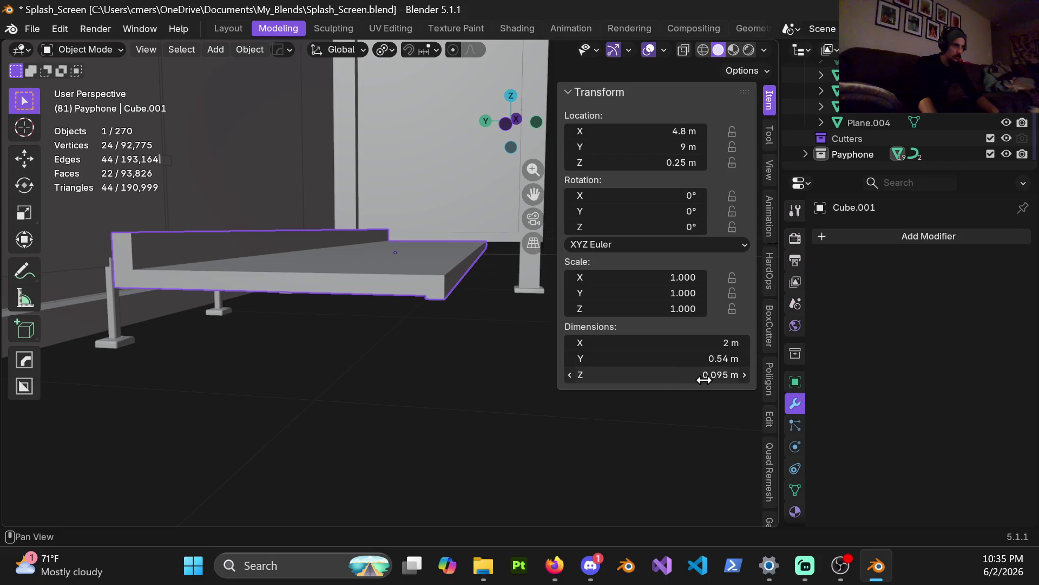
{"action": "mouse_move", "coordinate": [446, 344]}
{"action": "middle_mouse_down"}
{"action": "mouse_move", "coordinate": [388, 283]}
{"action": "mouse_move", "coordinate": [401, 291]}
{"action": "middle_mouse_up"}
{"action": "key", "text": "ctrl+Tab"}
{"action": "left_click", "coordinate": [403, 287]}
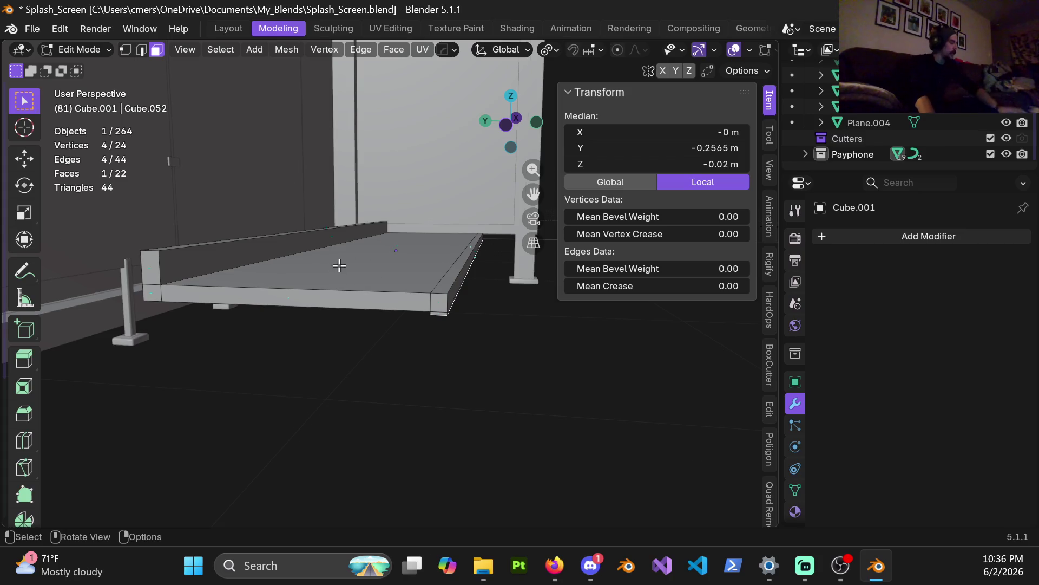
{"action": "scroll", "coordinate": [339, 267], "scroll_direction": "up", "scroll_amount": 5}
{"action": "middle_click_drag", "start_coordinate": [327, 265], "coordinate": [316, 258]}
{"action": "left_click", "coordinate": [267, 222]}
{"action": "left_click", "coordinate": [275, 226]}
{"action": "mouse_move", "coordinate": [275, 226]}
{"action": "middle_mouse_down"}
{"action": "mouse_move", "coordinate": [322, 150]}
{"action": "mouse_move", "coordinate": [311, 232]}
{"action": "mouse_move", "coordinate": [329, 309]}
{"action": "middle_mouse_up"}
Show the slab's side profile in Right Orthographic wireframe and start a Z-constrained move
{"action": "key", "text": "KP_3"}
{"action": "scroll", "coordinate": [328, 310], "scroll_direction": "down", "scroll_amount": 5}
{"action": "key", "text": "shift+z"}
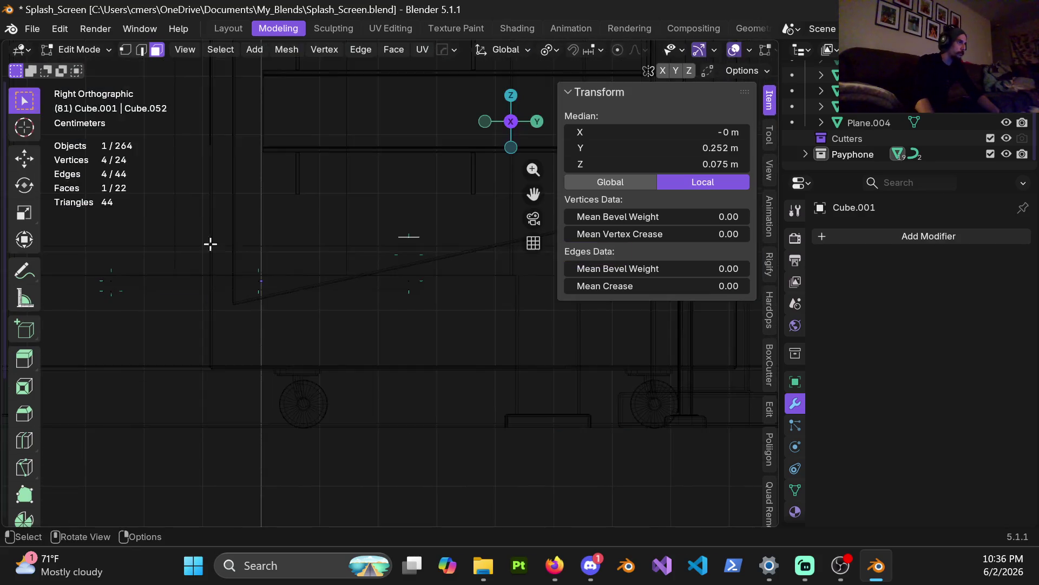
{"action": "scroll", "coordinate": [230, 274], "scroll_direction": "up", "scroll_amount": 5}
{"action": "mouse_move", "coordinate": [230, 273]}
{"action": "middle_mouse_down", "text": "shift"}
{"action": "mouse_move", "coordinate": [377, 259]}
{"action": "mouse_move", "coordinate": [430, 283]}
{"action": "middle_mouse_up", "text": "shift"}
{"action": "key", "text": "g"}
{"action": "key", "text": "z"}
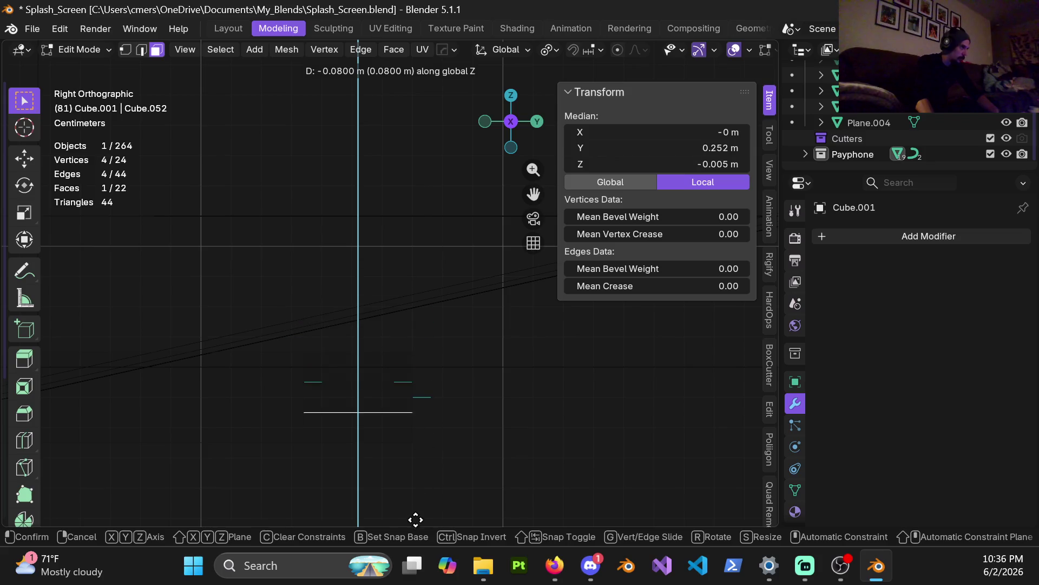
Confirm lowering the lip's top face 0.04 m and orbit to check it
{"action": "left_click", "coordinate": [417, 408]}
{"action": "mouse_move", "coordinate": [352, 378]}
{"action": "middle_mouse_down"}
{"action": "mouse_move", "coordinate": [448, 378]}
{"action": "mouse_move", "coordinate": [327, 323]}
{"action": "mouse_move", "coordinate": [445, 298]}
{"action": "mouse_move", "coordinate": [372, 301]}
{"action": "mouse_move", "coordinate": [448, 114]}
{"action": "mouse_move", "coordinate": [506, 301]}
{"action": "middle_mouse_up"}
{"action": "mouse_move", "coordinate": [382, 291]}
{"action": "middle_mouse_down"}
{"action": "mouse_move", "coordinate": [413, 278]}
{"action": "mouse_move", "coordinate": [200, 272]}
{"action": "middle_mouse_up"}
{"action": "middle_click_drag", "start_coordinate": [180, 268], "coordinate": [181, 268]}
Return to Right Orthographic wireframe and box-select the slab's upper vertices
{"action": "key", "text": "KP_5"}
{"action": "key", "text": "shift+z"}
{"action": "key", "text": "1"}
{"action": "mouse_move", "coordinate": [221, 210]}
{"action": "left_mouse_down"}
{"action": "mouse_move", "coordinate": [226, 221]}
{"action": "mouse_move", "coordinate": [486, 265]}
{"action": "left_mouse_up"}
Lower the selected upper vertices 0.01 m along Z, leaving the slab 0.035 m tall
{"action": "scroll", "coordinate": [417, 290], "scroll_direction": "up", "scroll_amount": 2}
{"action": "scroll", "coordinate": [522, 262], "scroll_direction": "up", "scroll_amount": 2}
{"action": "scroll", "coordinate": [337, 245], "scroll_direction": "up", "scroll_amount": 2}
{"action": "scroll", "coordinate": [379, 290], "scroll_direction": "up", "scroll_amount": 2}
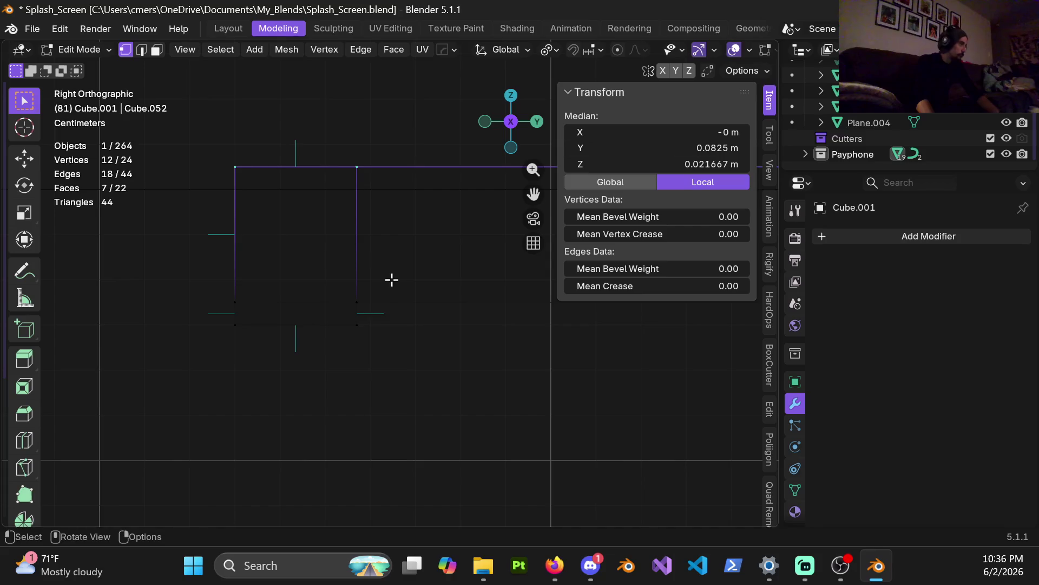
{"action": "key", "text": "g"}
{"action": "key", "text": "z"}
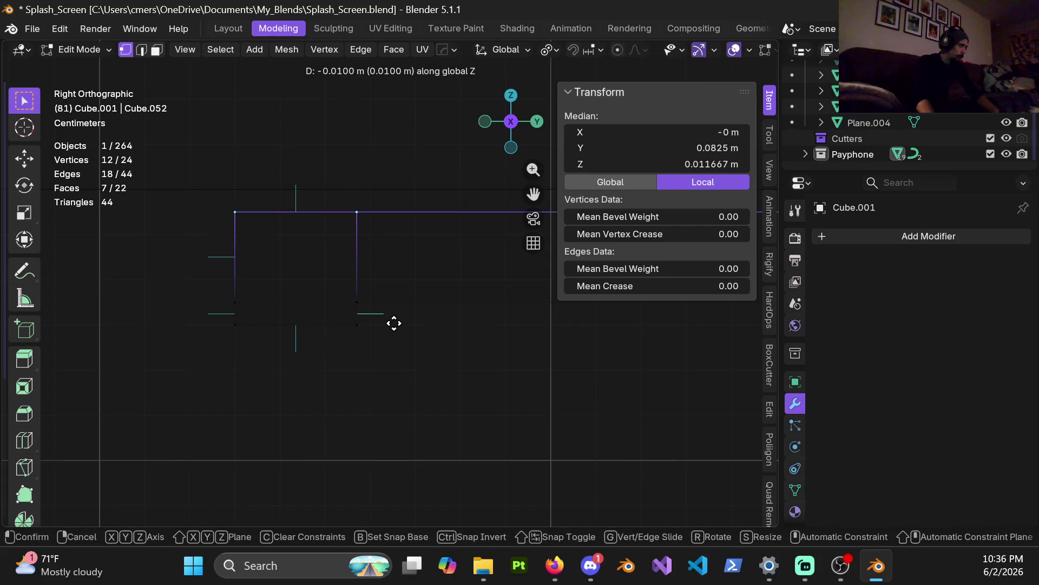
{"action": "left_click", "coordinate": [392, 357]}
Return to Object Mode with solid shading and view the shelf from the right
{"action": "key", "text": "ctrl+Tab"}
{"action": "left_click", "coordinate": [195, 280]}
{"action": "key", "text": "z"}
{"action": "left_click", "coordinate": [475, 283]}
{"action": "mouse_move", "coordinate": [353, 270]}
{"action": "middle_mouse_down"}
{"action": "mouse_move", "coordinate": [491, 271]}
{"action": "mouse_move", "coordinate": [295, 273]}
{"action": "mouse_move", "coordinate": [325, 295]}
{"action": "mouse_move", "coordinate": [348, 286]}
{"action": "mouse_move", "coordinate": [428, 303]}
{"action": "middle_mouse_up"}
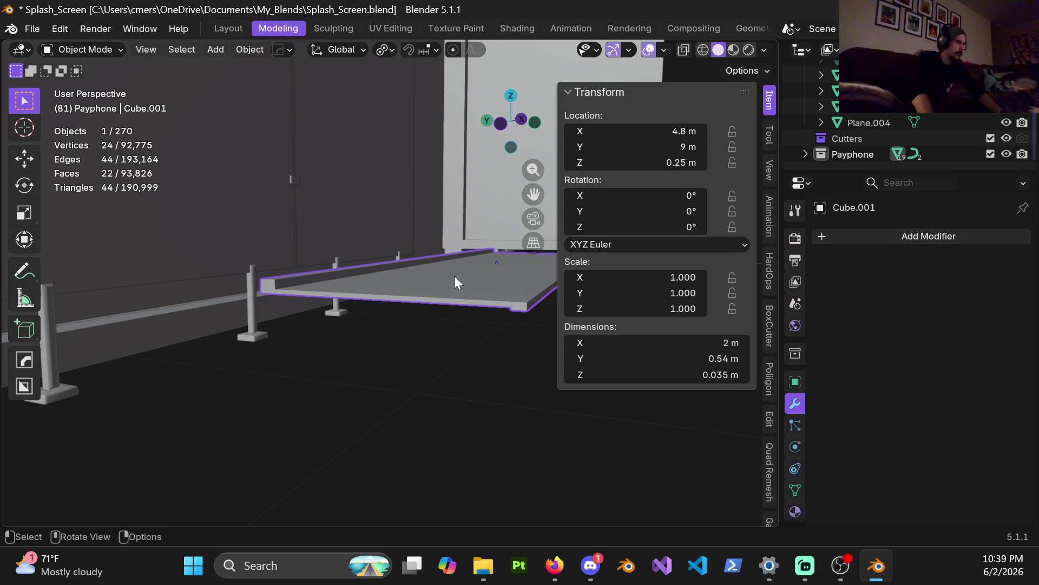
{"action": "key", "text": "KP_3"}
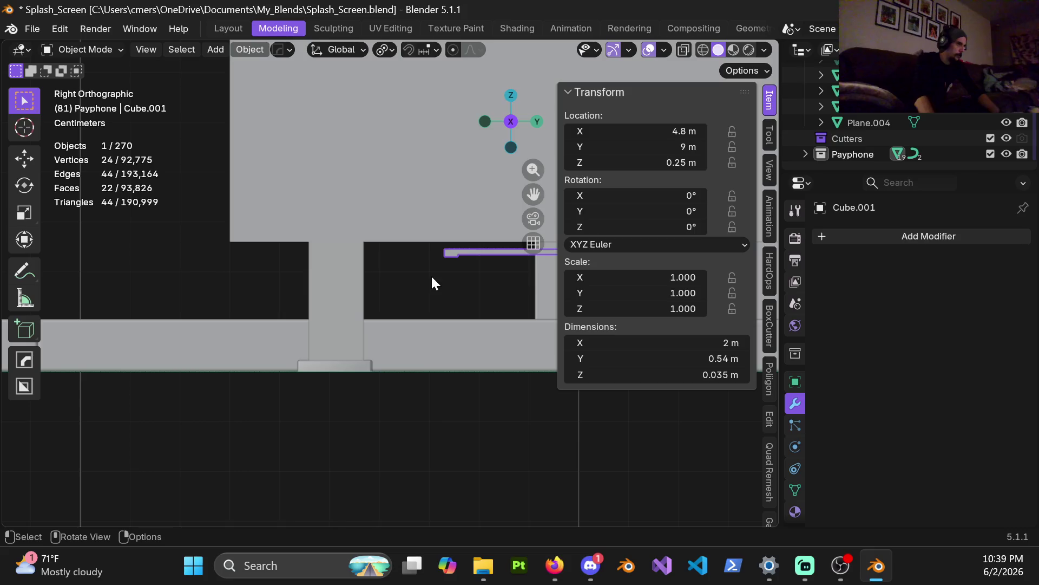
Enter Edit Mode on the slab in a close, wireframe side view
{"action": "key", "text": "shift+z"}
{"action": "key", "text": "KP_Decimal"}
{"action": "key", "text": "ctrl+Tab"}
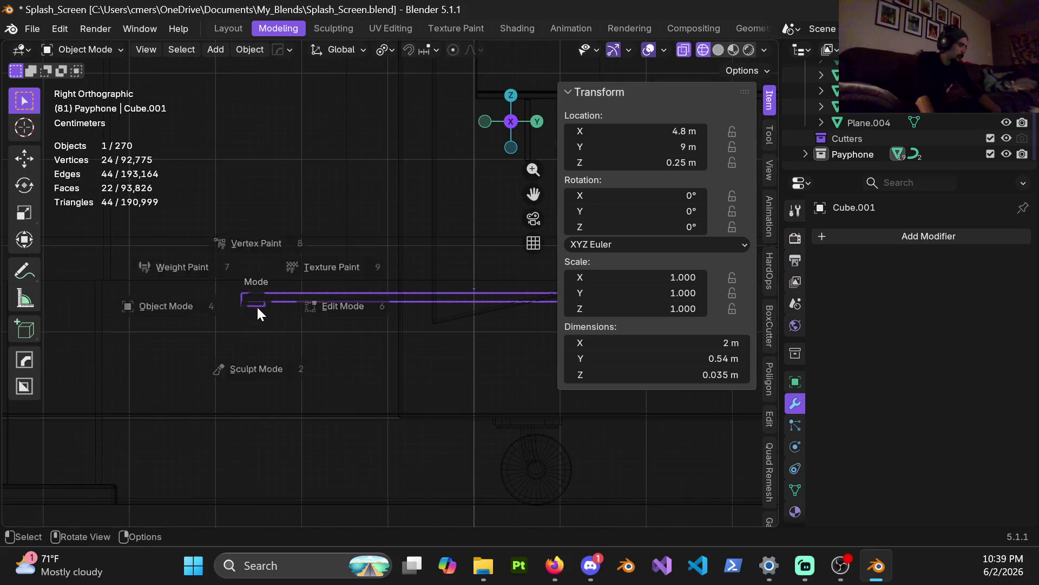
{"action": "left_click", "coordinate": [344, 299]}
{"action": "scroll", "coordinate": [353, 281], "scroll_direction": "up", "scroll_amount": 5}
{"action": "mouse_move", "coordinate": [281, 290]}
{"action": "middle_mouse_down", "text": "shift"}
{"action": "mouse_move", "coordinate": [300, 285]}
{"action": "mouse_move", "coordinate": [158, 336]}
{"action": "middle_mouse_up", "text": "shift"}
{"action": "scroll", "coordinate": [158, 337], "scroll_direction": "up", "scroll_amount": 3}
Raise the slab's top vertices 0.003 m along Z so it measures 0.038 m tall
{"action": "key", "text": "g"}
{"action": "key", "text": "z"}
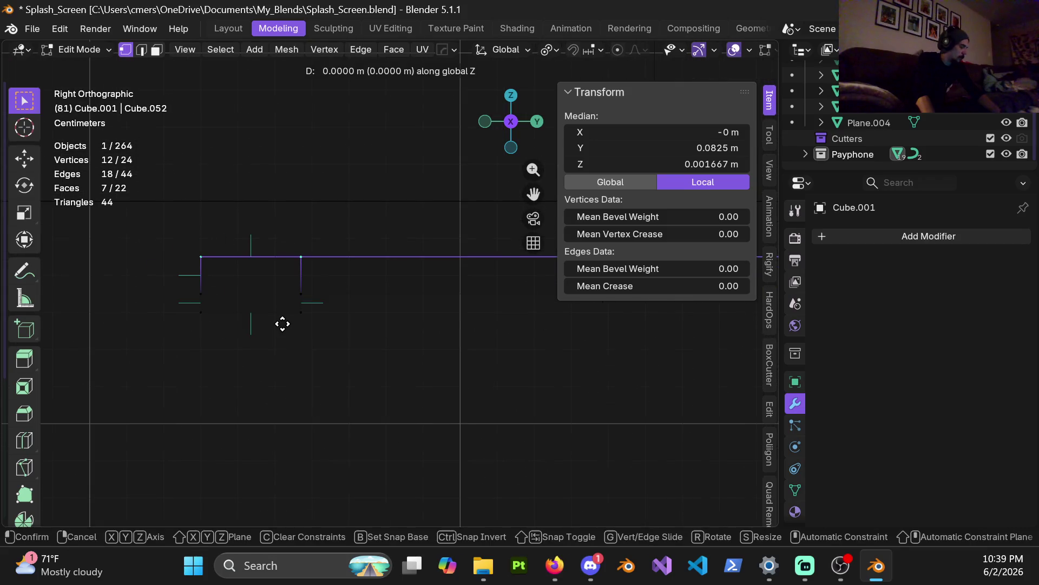
{"action": "left_click", "coordinate": [283, 304]}
{"action": "mouse_move", "coordinate": [318, 295]}
{"action": "middle_mouse_down", "text": "ctrl"}
{"action": "mouse_move", "coordinate": [277, 284]}
{"action": "mouse_move", "coordinate": [383, 285]}
{"action": "mouse_move", "coordinate": [295, 276]}
{"action": "mouse_move", "coordinate": [342, 281]}
{"action": "middle_mouse_up", "text": "ctrl"}
{"action": "key", "text": "g"}
{"action": "key", "text": "z"}
{"action": "left_click", "coordinate": [354, 287]}
{"action": "key", "text": "ctrl+z"}
{"action": "key", "text": "g"}
{"action": "key", "text": "z"}
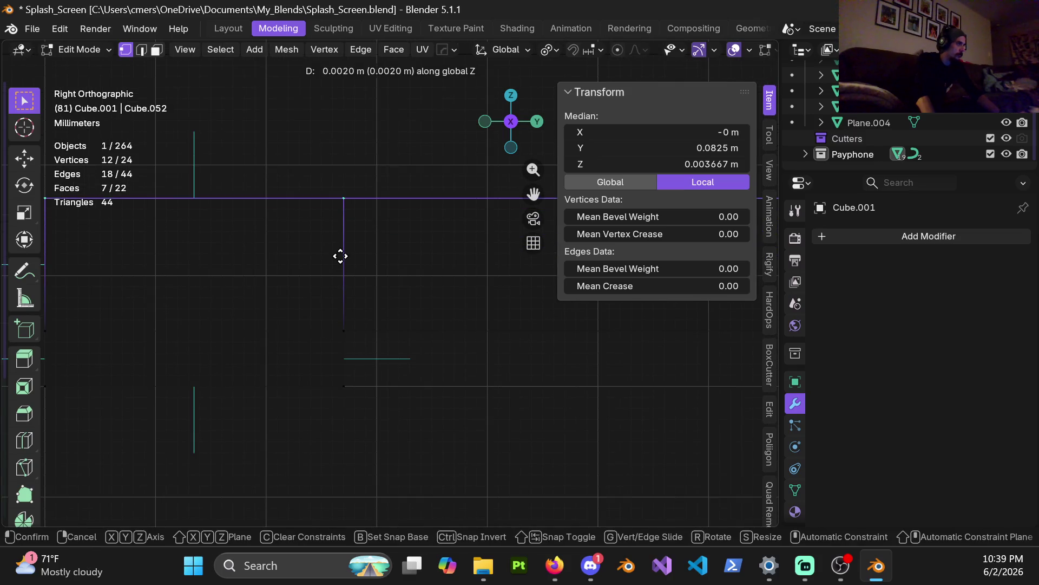
{"action": "left_click", "coordinate": [339, 248]}
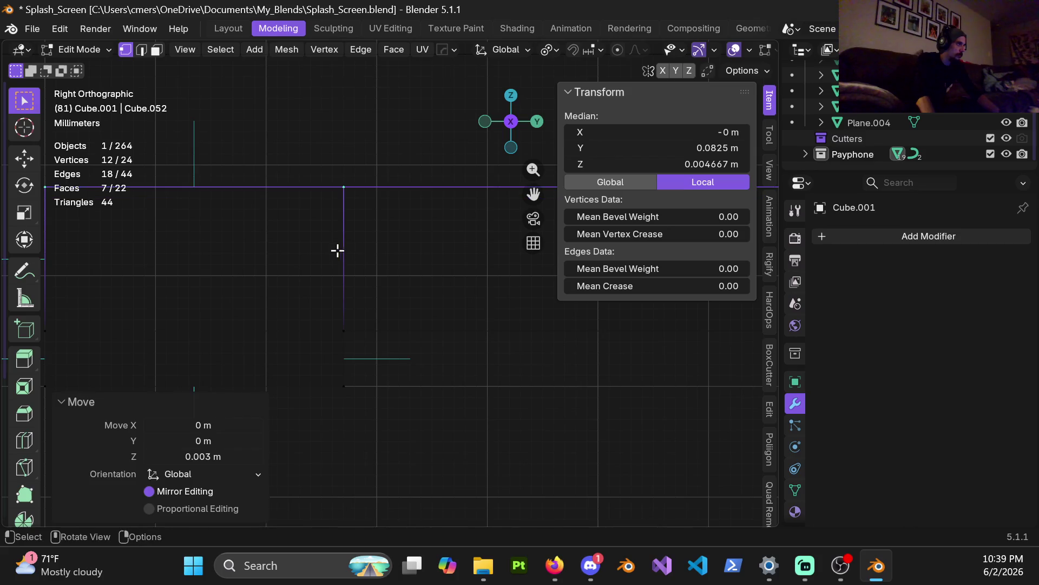
Return to Object Mode with solid shading and a perspective view of the shelf
{"action": "key", "text": "Tab"}
{"action": "scroll", "coordinate": [353, 275], "scroll_direction": "down", "scroll_amount": 3}
{"action": "key", "text": "shift+z"}
{"action": "mouse_move", "coordinate": [388, 278]}
{"action": "middle_mouse_down"}
{"action": "mouse_move", "coordinate": [432, 281]}
{"action": "mouse_move", "coordinate": [291, 292]}
{"action": "mouse_move", "coordinate": [499, 293]}
{"action": "mouse_move", "coordinate": [408, 293]}
{"action": "mouse_move", "coordinate": [421, 290]}
{"action": "mouse_move", "coordinate": [436, 291]}
{"action": "mouse_move", "coordinate": [392, 301]}
{"action": "mouse_move", "coordinate": [397, 294]}
{"action": "mouse_move", "coordinate": [294, 281]}
{"action": "mouse_move", "coordinate": [374, 291]}
{"action": "mouse_move", "coordinate": [450, 281]}
{"action": "mouse_move", "coordinate": [406, 293]}
{"action": "mouse_move", "coordinate": [416, 277]}
{"action": "mouse_move", "coordinate": [462, 298]}
{"action": "mouse_move", "coordinate": [382, 311]}
{"action": "mouse_move", "coordinate": [387, 304]}
{"action": "middle_mouse_up"}
{"action": "key", "text": "ctrl+Tab"}
Re-enter Edit Mode and inspect the back lip from the right side in solid shading
{"action": "left_click", "coordinate": [437, 304]}
{"action": "key", "text": "KP_3"}
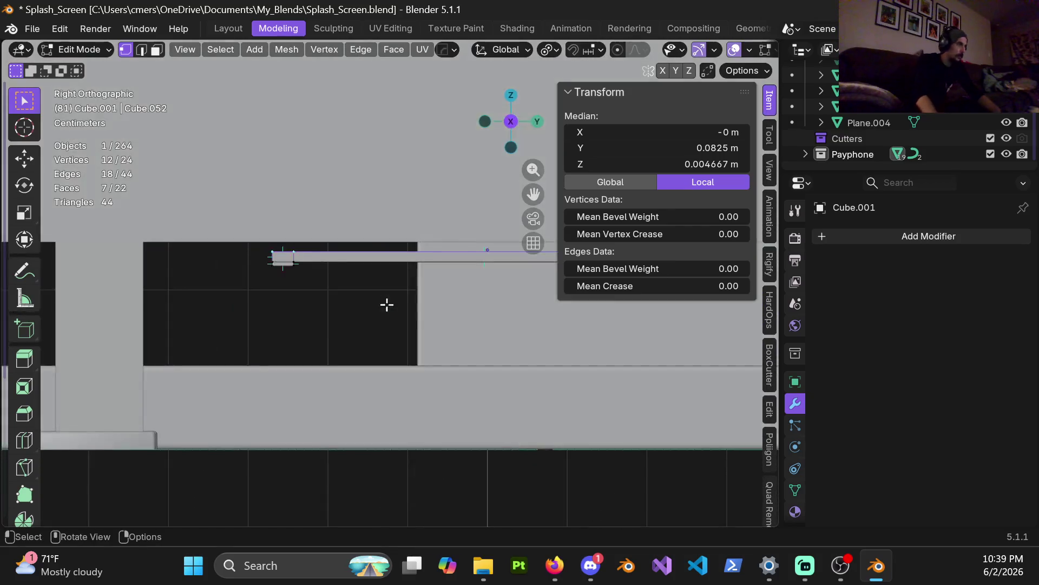
{"action": "key", "text": "shift+z"}
{"action": "scroll", "coordinate": [366, 286], "scroll_direction": "down", "scroll_amount": 4, "text": "ctrl"}
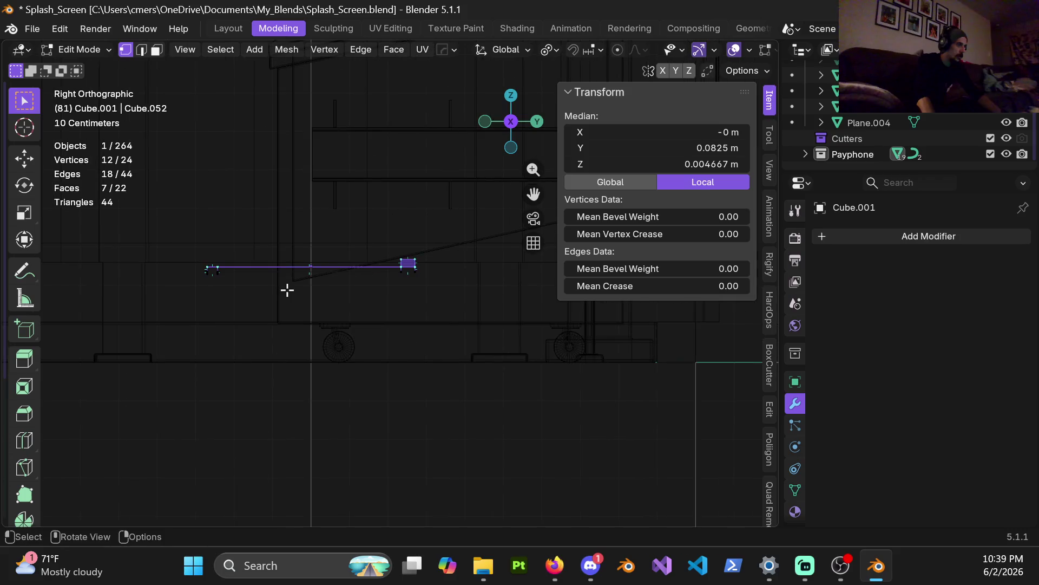
{"action": "key", "text": "z"}
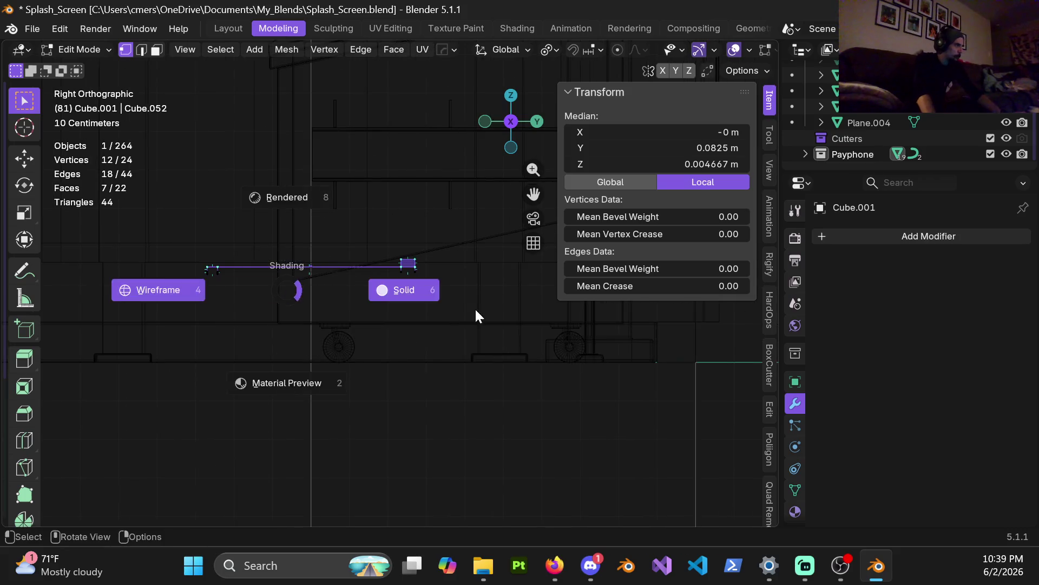
{"action": "left_click", "coordinate": [476, 308]}
{"action": "scroll", "coordinate": [347, 283], "scroll_direction": "up", "scroll_amount": 5}
{"action": "middle_click_drag", "start_coordinate": [362, 267], "coordinate": [330, 260], "text": "shift"}
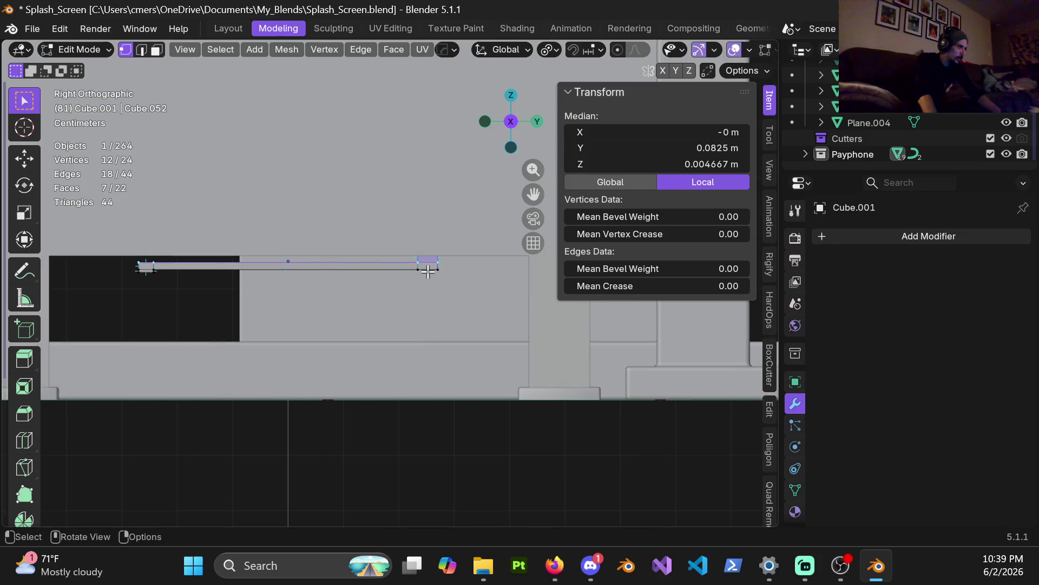
{"action": "scroll", "coordinate": [428, 272], "scroll_direction": "up", "scroll_amount": 3}
{"action": "mouse_move", "coordinate": [445, 253]}
{"action": "middle_mouse_down", "text": "shift"}
{"action": "mouse_move", "coordinate": [421, 280]}
{"action": "mouse_move", "coordinate": [350, 285]}
{"action": "mouse_move", "coordinate": [399, 272]}
{"action": "mouse_move", "coordinate": [455, 309]}
{"action": "mouse_move", "coordinate": [526, 320]}
{"action": "mouse_move", "coordinate": [501, 320]}
{"action": "middle_mouse_up", "text": "shift"}
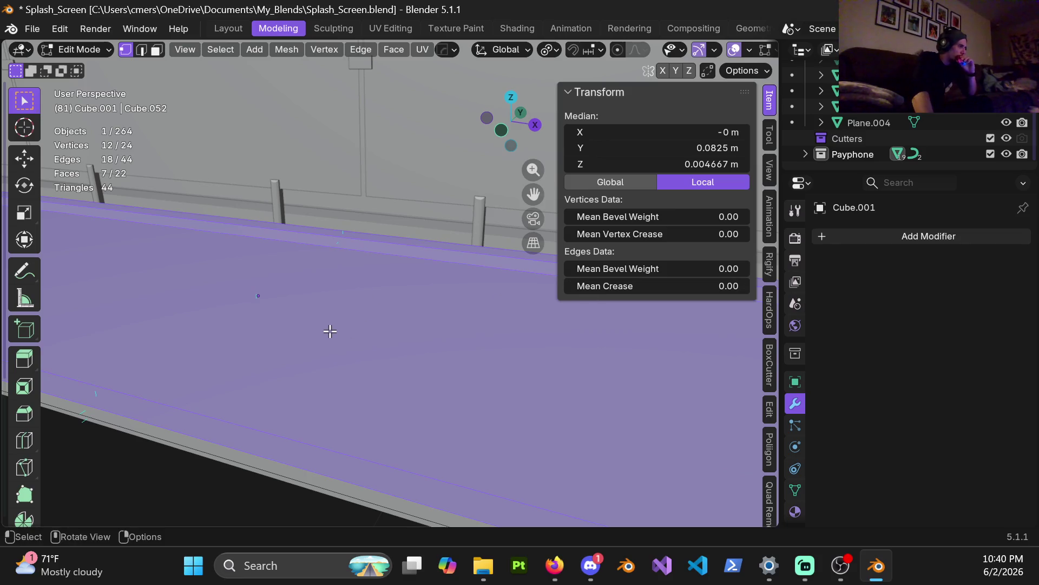
{"action": "scroll", "coordinate": [330, 331], "scroll_direction": "down", "scroll_amount": 3}
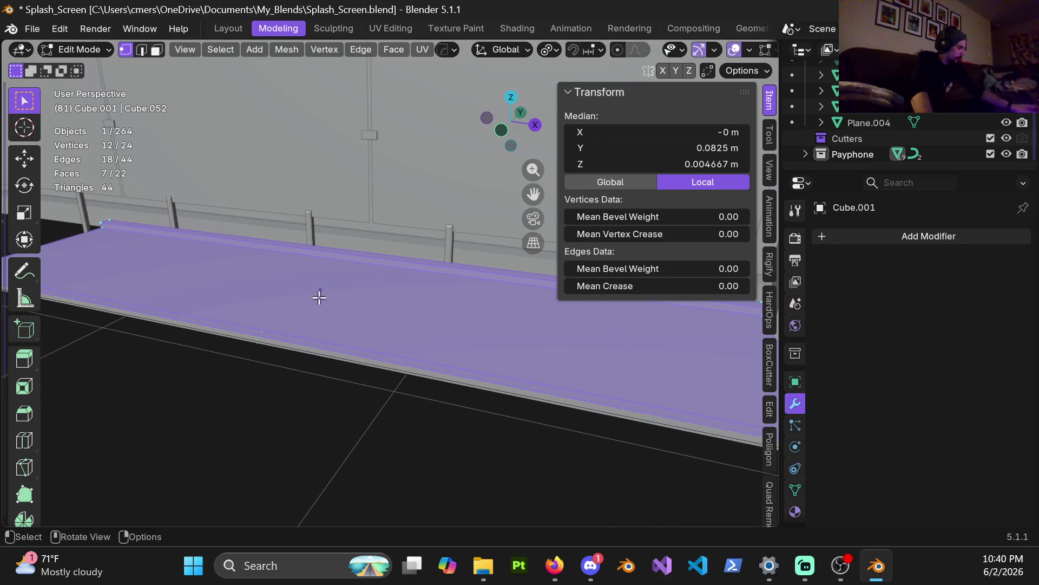
{"action": "mouse_move", "coordinate": [307, 292]}
{"action": "middle_mouse_down"}
{"action": "mouse_move", "coordinate": [460, 297]}
{"action": "mouse_move", "coordinate": [382, 274]}
{"action": "mouse_move", "coordinate": [297, 269]}
{"action": "mouse_move", "coordinate": [331, 269]}
{"action": "mouse_move", "coordinate": [320, 267]}
{"action": "mouse_move", "coordinate": [330, 250]}
{"action": "mouse_move", "coordinate": [313, 185]}
{"action": "mouse_move", "coordinate": [348, 248]}
{"action": "mouse_move", "coordinate": [312, 240]}
{"action": "middle_mouse_up"}
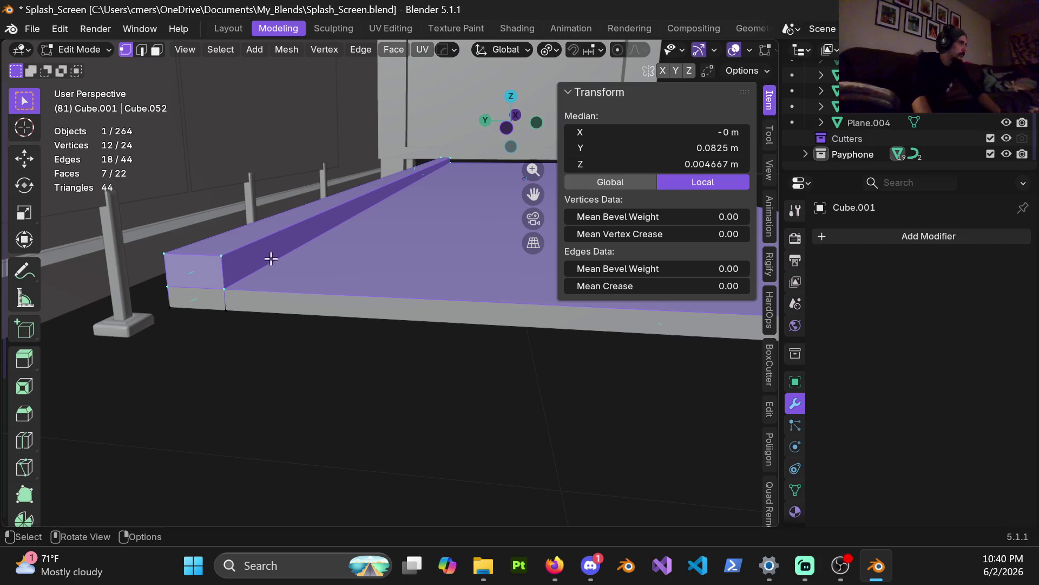
Switch to edge select and select the whole shelf mesh
{"action": "scroll", "coordinate": [270, 258], "scroll_direction": "down", "scroll_amount": 3}
{"action": "scroll", "coordinate": [440, 165], "scroll_direction": "up", "scroll_amount": 2}
{"action": "mouse_move", "coordinate": [441, 164]}
{"action": "middle_mouse_down", "text": "shift"}
{"action": "mouse_move", "coordinate": [385, 204]}
{"action": "mouse_move", "coordinate": [401, 228]}
{"action": "mouse_move", "coordinate": [285, 227]}
{"action": "mouse_move", "coordinate": [292, 242]}
{"action": "mouse_move", "coordinate": [265, 246]}
{"action": "middle_mouse_up", "text": "shift"}
{"action": "scroll", "coordinate": [372, 227], "scroll_direction": "up", "scroll_amount": 2}
{"action": "scroll", "coordinate": [284, 228], "scroll_direction": "up", "scroll_amount": 1}
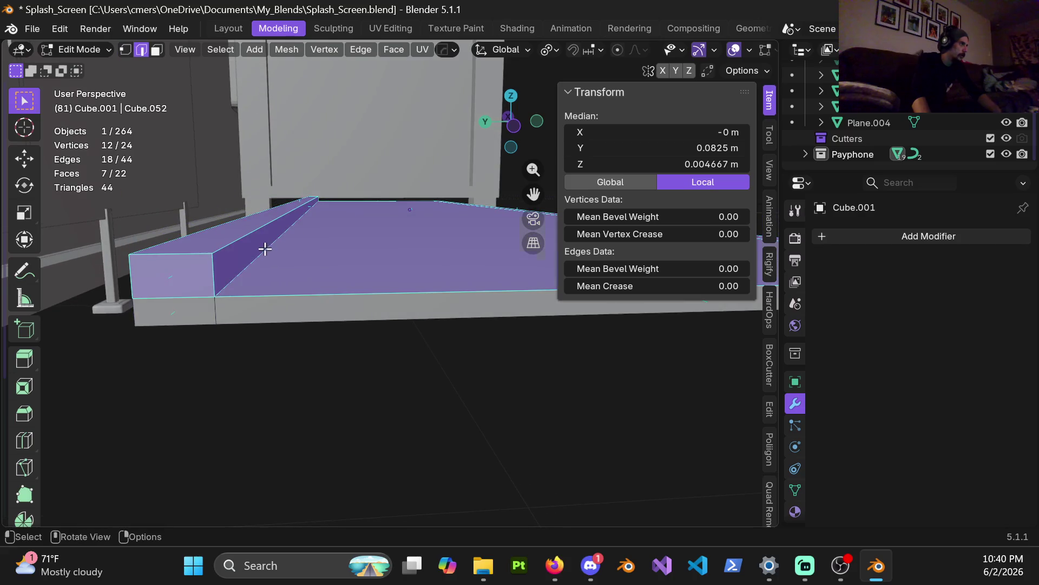
{"action": "key", "text": "2"}
{"action": "left_click", "coordinate": [253, 245]}
{"action": "key", "text": "a"}
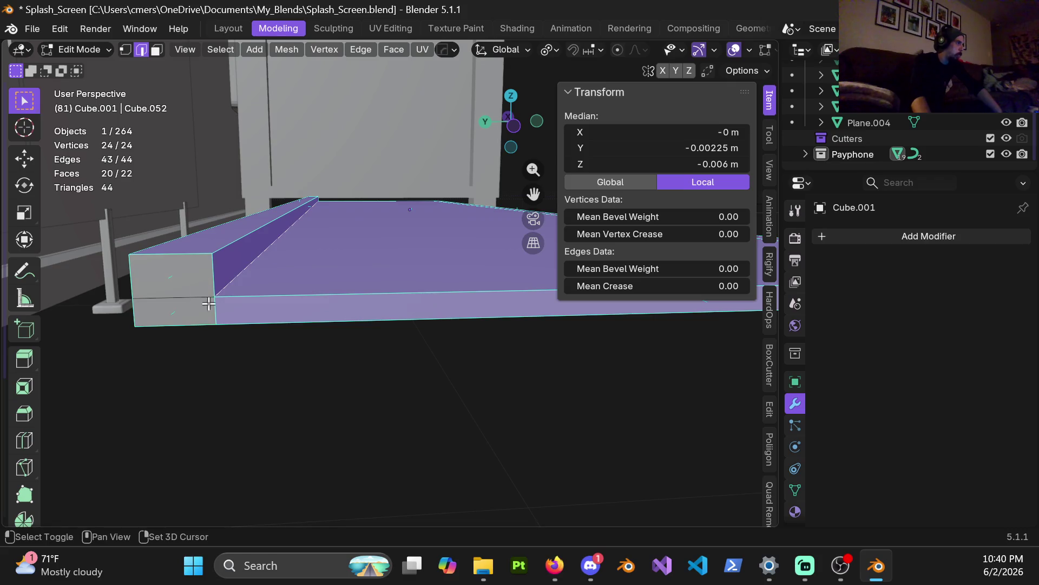
Deselect a side edge, the right side face and the underside face, then return to Object Mode
{"action": "middle_click_drag", "start_coordinate": [275, 267], "coordinate": [324, 269]}
{"action": "left_click", "coordinate": [394, 266], "text": "shift"}
{"action": "middle_click_drag", "start_coordinate": [394, 266], "coordinate": [347, 278]}
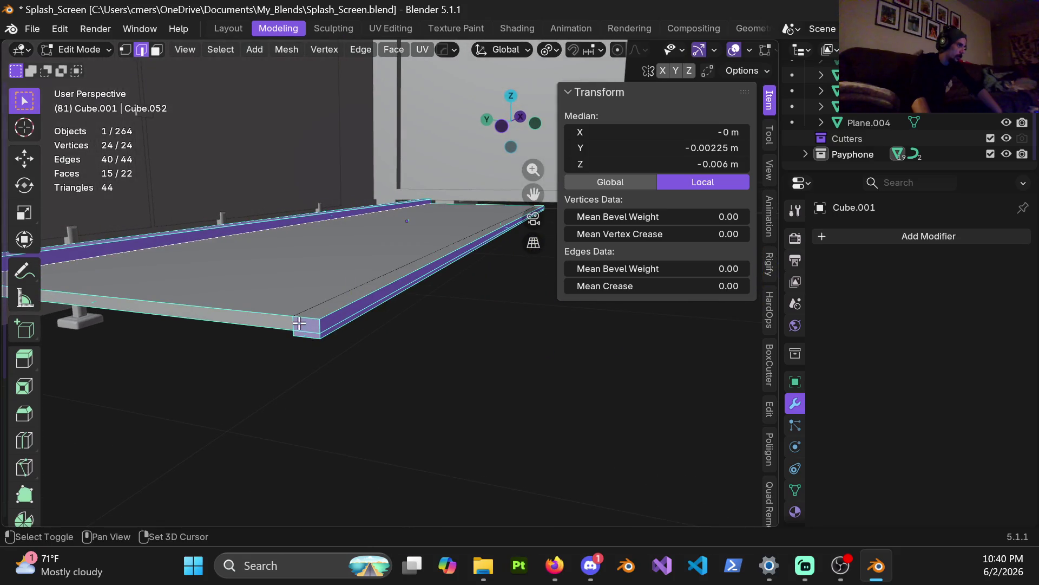
{"action": "left_click", "coordinate": [334, 322], "text": "shift"}
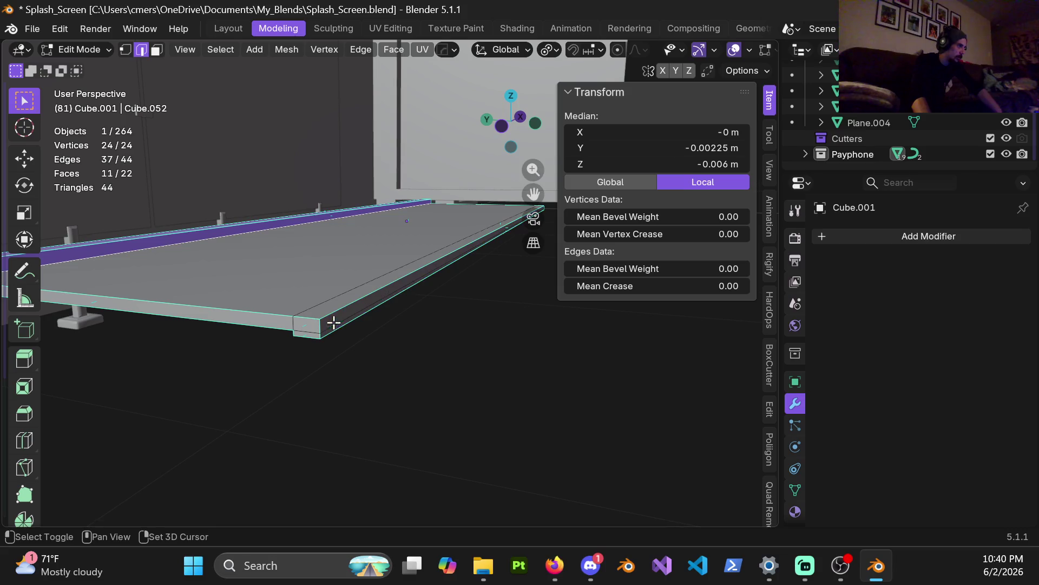
{"action": "mouse_move", "coordinate": [371, 234]}
{"action": "middle_mouse_down"}
{"action": "mouse_move", "coordinate": [418, 227]}
{"action": "mouse_move", "coordinate": [336, 248]}
{"action": "mouse_move", "coordinate": [374, 247]}
{"action": "mouse_move", "coordinate": [274, 209]}
{"action": "mouse_move", "coordinate": [273, 196]}
{"action": "middle_mouse_up"}
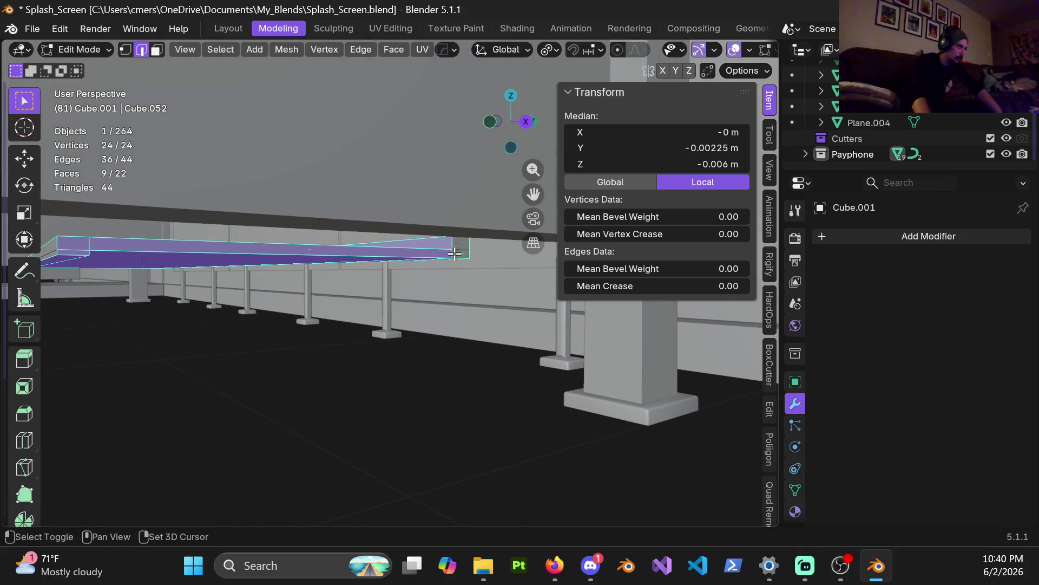
{"action": "mouse_move", "coordinate": [236, 247]}
{"action": "middle_mouse_down"}
{"action": "mouse_move", "coordinate": [181, 248]}
{"action": "mouse_move", "coordinate": [174, 238]}
{"action": "mouse_move", "coordinate": [249, 239]}
{"action": "middle_mouse_up"}
{"action": "left_click", "coordinate": [351, 225], "text": "shift"}
{"action": "mouse_move", "coordinate": [351, 225]}
{"action": "middle_mouse_down"}
{"action": "mouse_move", "coordinate": [286, 232]}
{"action": "mouse_move", "coordinate": [337, 225]}
{"action": "mouse_move", "coordinate": [319, 233]}
{"action": "mouse_move", "coordinate": [585, 252]}
{"action": "mouse_move", "coordinate": [657, 241]}
{"action": "mouse_move", "coordinate": [366, 255]}
{"action": "mouse_move", "coordinate": [339, 278]}
{"action": "middle_mouse_up"}
{"action": "key", "text": "Tab"}
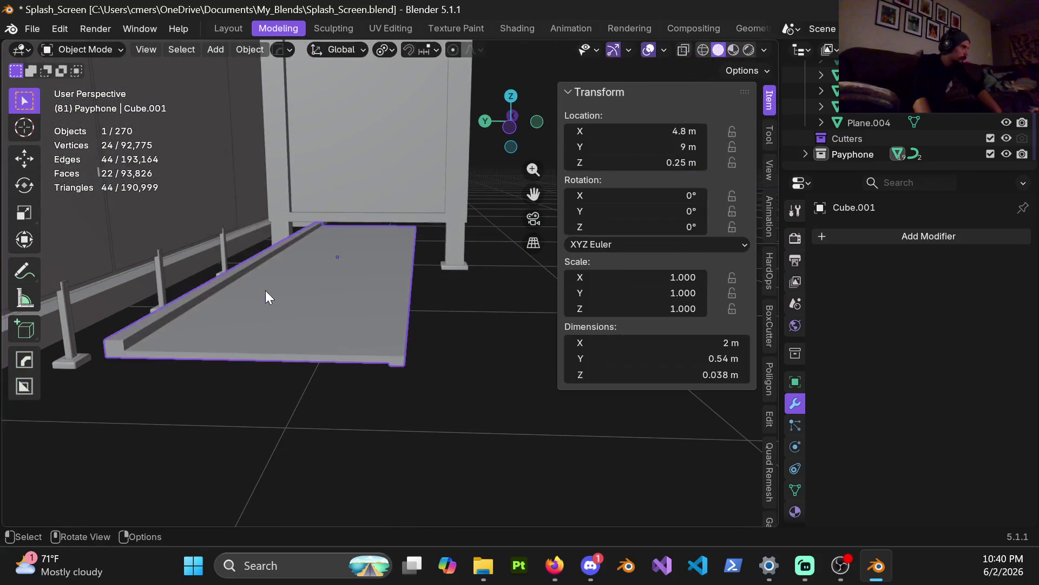
Save the file and apply the shelf's scale
{"action": "key", "text": "ctrl+s"}
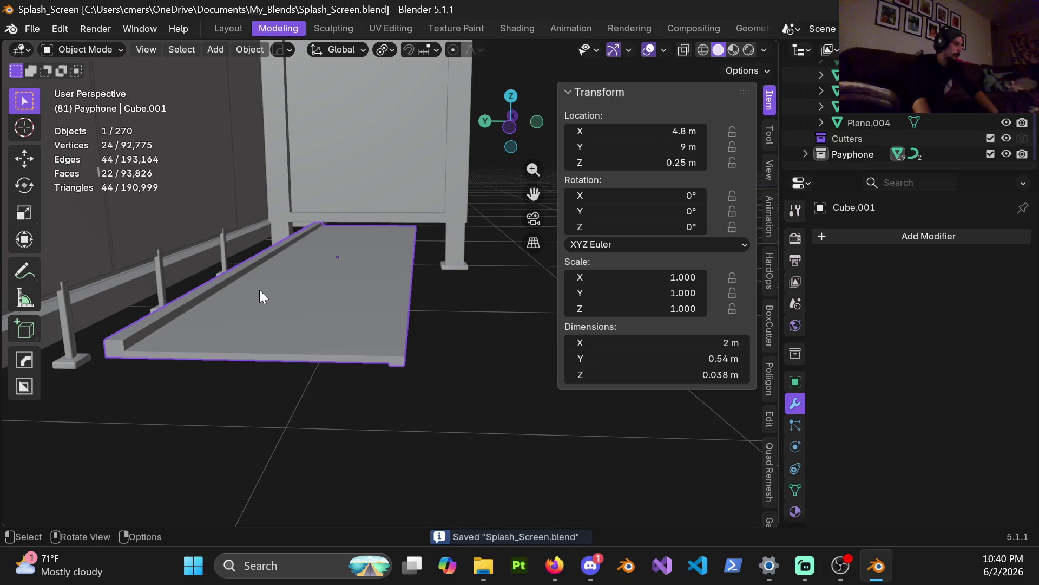
{"action": "key", "text": "ctrl+a"}
{"action": "left_click", "coordinate": [227, 285]}
Bevel the selected edges with 5 segments, inspect it, then undo the bevel
{"action": "key", "text": "ctrl+Tab"}
{"action": "key", "text": "Tab"}
{"action": "middle_click_drag", "start_coordinate": [225, 324], "coordinate": [332, 290]}
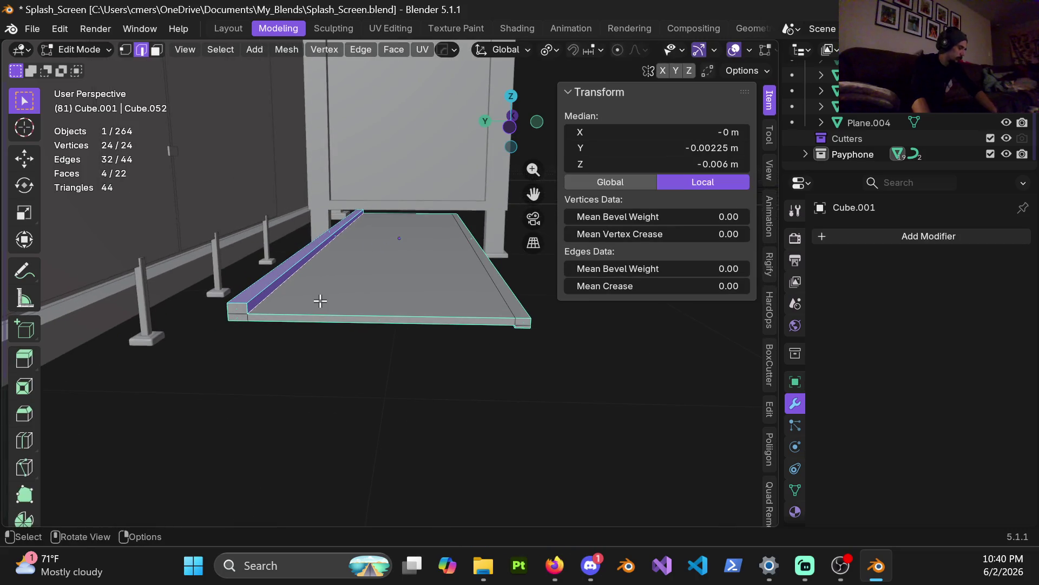
{"action": "scroll", "coordinate": [320, 301], "scroll_direction": "up", "scroll_amount": 1}
{"action": "key", "text": "ctrl+b"}
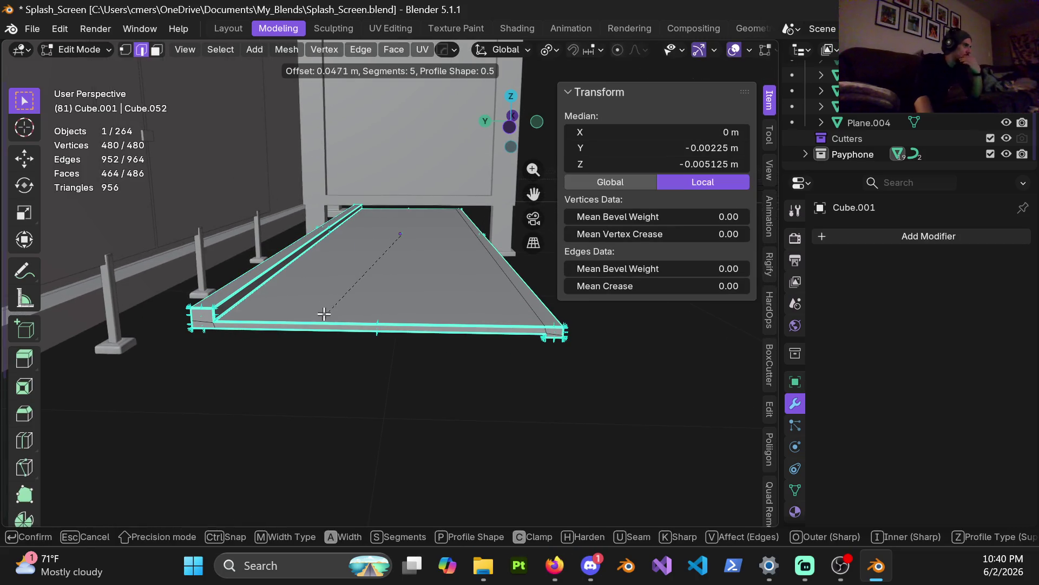
{"action": "left_click", "coordinate": [352, 286]}
{"action": "mouse_move", "coordinate": [463, 325]}
{"action": "middle_mouse_down"}
{"action": "mouse_move", "coordinate": [414, 310]}
{"action": "mouse_move", "coordinate": [430, 266]}
{"action": "mouse_move", "coordinate": [420, 280]}
{"action": "middle_mouse_up"}
{"action": "key", "text": "Tab"}
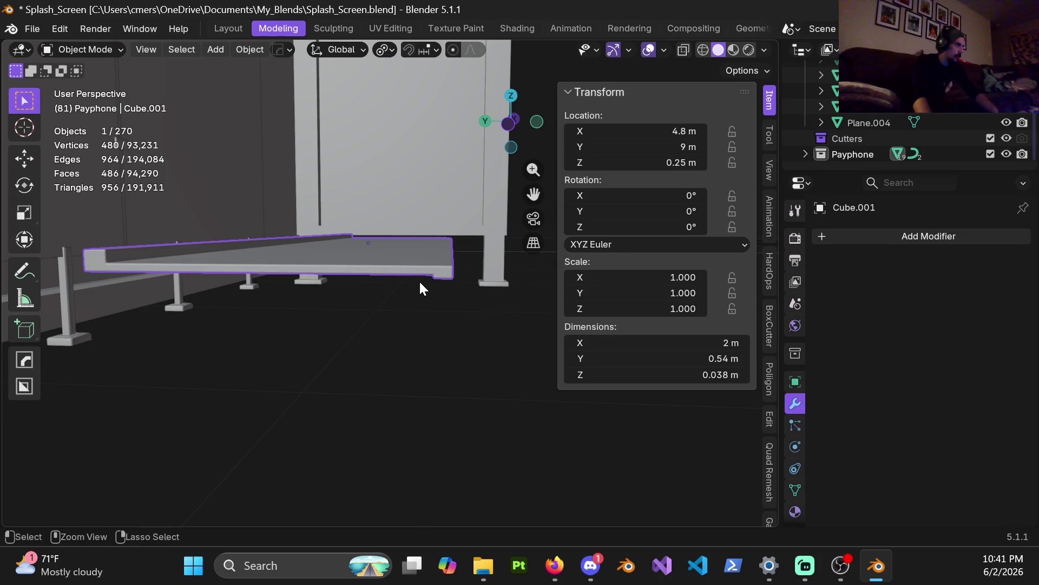
{"action": "key", "text": "ctrl+z"}
{"action": "key", "text": "ctrl+z"}
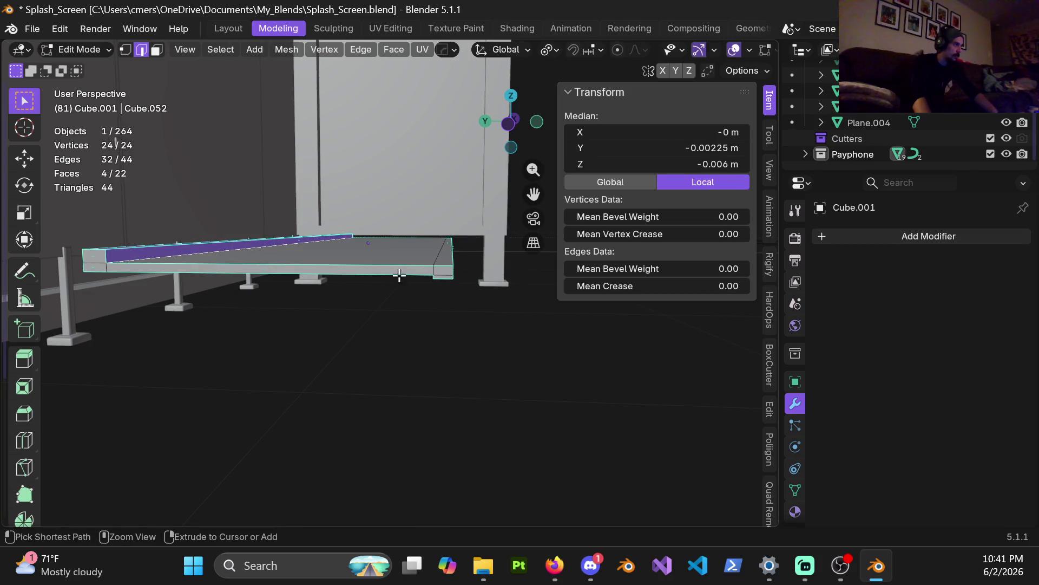
{"action": "key", "text": "ctrl+z"}
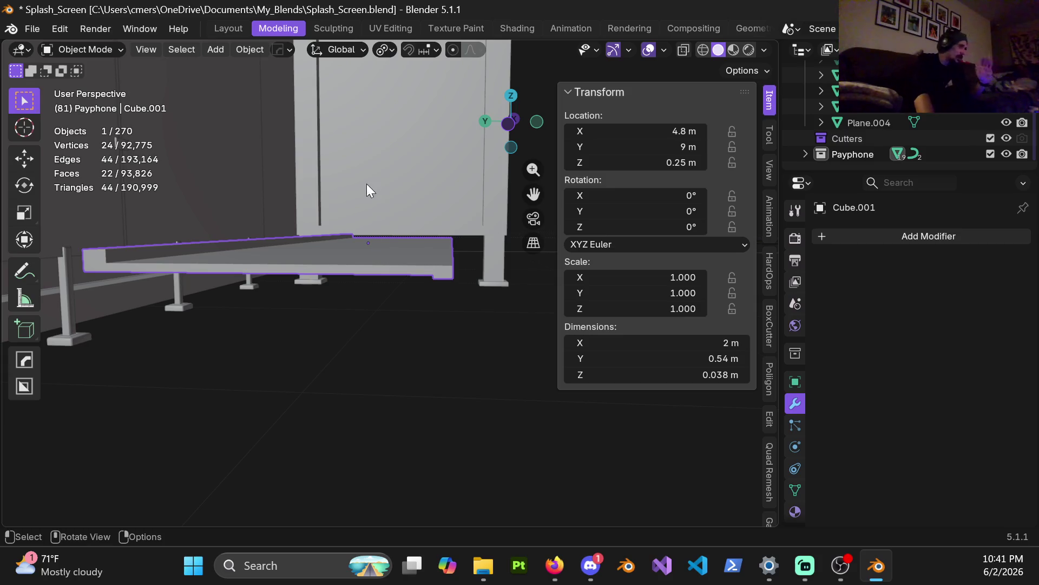
Enter Edit Mode in Right Orthographic view, switch to vertex select and select all
{"action": "mouse_move", "coordinate": [434, 272]}
{"action": "middle_mouse_down"}
{"action": "mouse_move", "coordinate": [460, 257]}
{"action": "mouse_move", "coordinate": [247, 241]}
{"action": "middle_mouse_up"}
{"action": "key", "text": "Tab"}
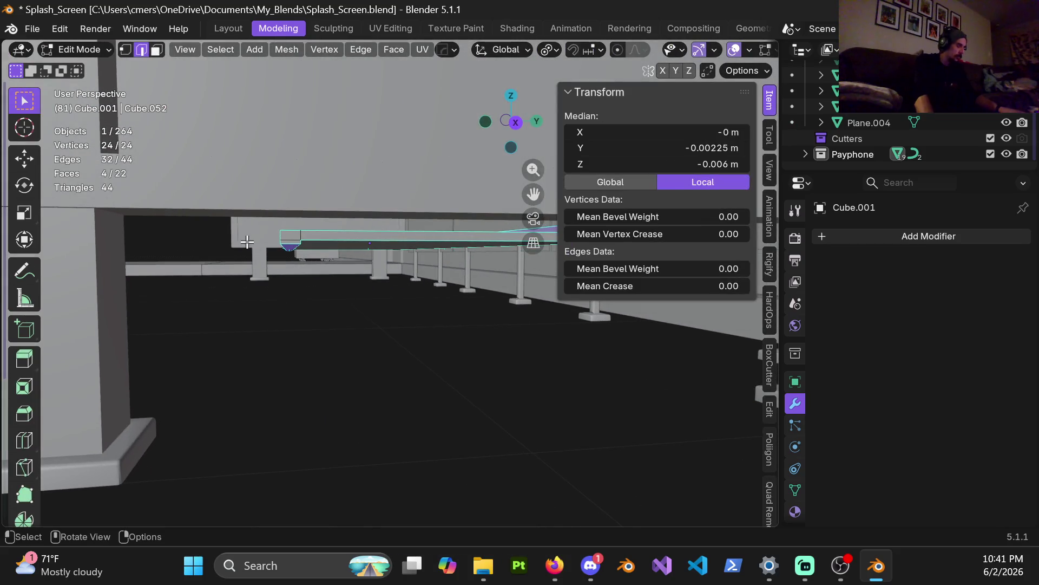
{"action": "key", "text": "KP_3"}
{"action": "middle_click_drag", "start_coordinate": [271, 189], "coordinate": [337, 295], "text": "shift"}
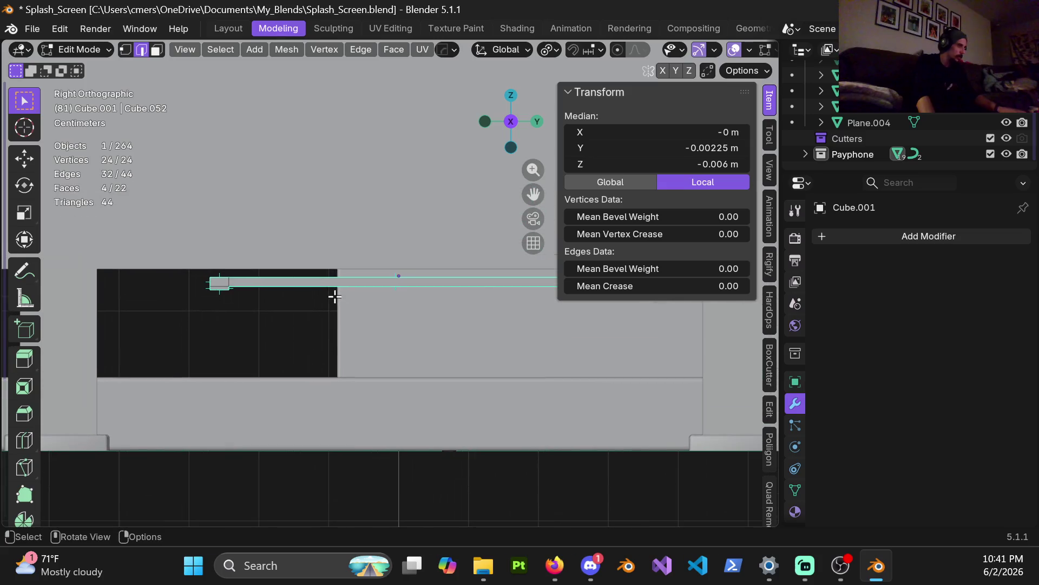
{"action": "key", "text": "Tab"}
{"action": "left_click", "coordinate": [452, 329]}
{"action": "mouse_move", "coordinate": [255, 260]}
{"action": "middle_mouse_down", "text": "shift"}
{"action": "mouse_move", "coordinate": [313, 297]}
{"action": "mouse_move", "coordinate": [281, 225]}
{"action": "middle_mouse_up", "text": "shift"}
{"action": "key", "text": "1"}
{"action": "key", "text": "a"}
Box-select only the bottom vertices at the slab's end
{"action": "scroll", "coordinate": [288, 287], "scroll_direction": "up", "scroll_amount": 3}
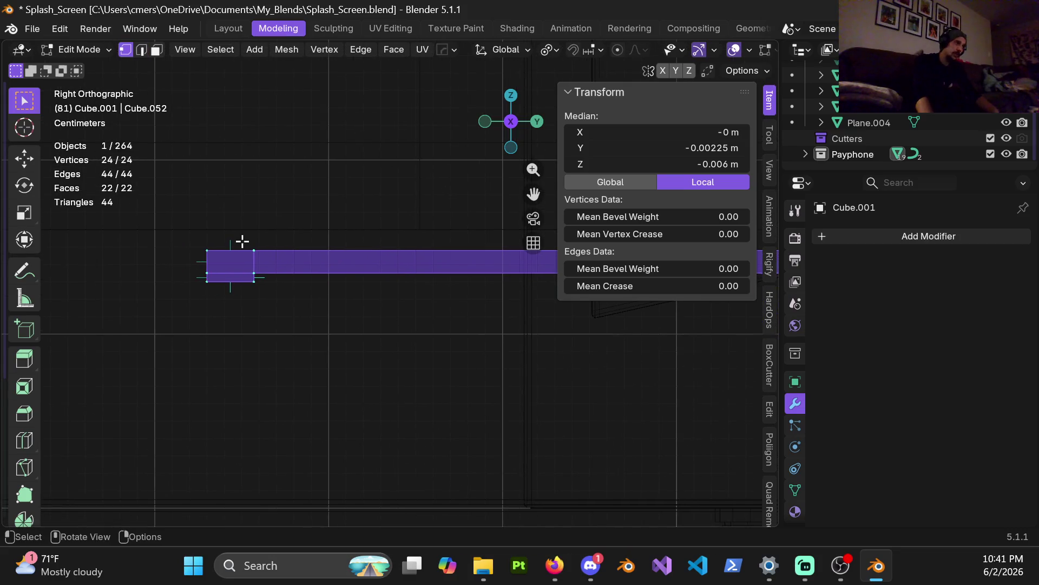
{"action": "scroll", "coordinate": [242, 241], "scroll_direction": "down", "scroll_amount": 2}
{"action": "middle_click_drag", "start_coordinate": [302, 269], "coordinate": [154, 265], "text": "shift"}
{"action": "middle_click_drag", "start_coordinate": [300, 264], "coordinate": [417, 275], "text": "shift"}
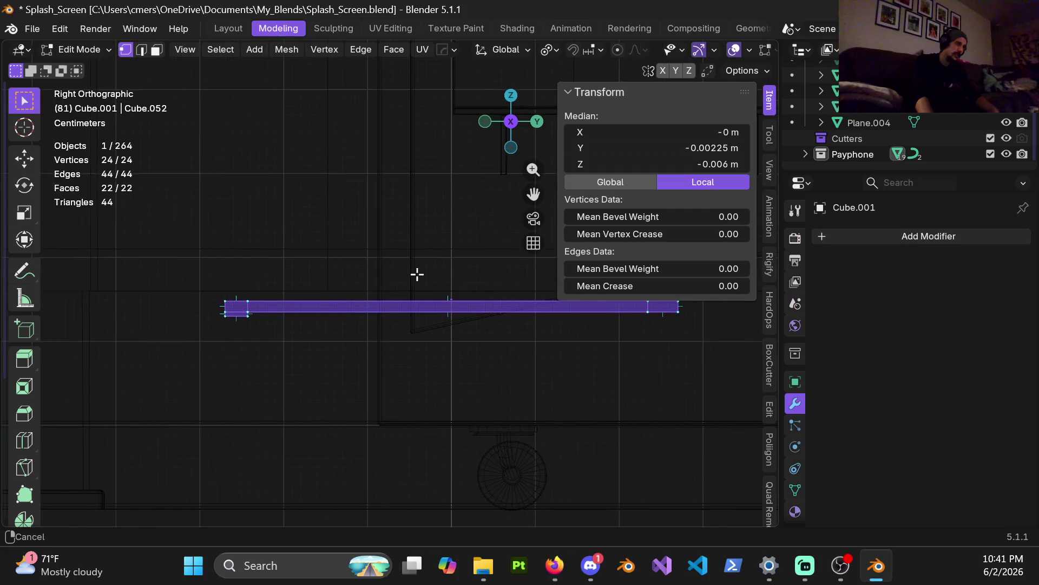
{"action": "mouse_move", "coordinate": [193, 259]}
{"action": "left_mouse_down"}
{"action": "mouse_move", "coordinate": [321, 309]}
{"action": "mouse_move", "coordinate": [347, 306]}
{"action": "left_mouse_up"}
{"action": "mouse_move", "coordinate": [359, 302]}
{"action": "middle_mouse_down", "text": "shift"}
{"action": "mouse_move", "coordinate": [128, 290]}
{"action": "mouse_move", "coordinate": [173, 287]}
{"action": "middle_mouse_up", "text": "shift"}
{"action": "mouse_move", "coordinate": [307, 242]}
{"action": "left_mouse_down"}
{"action": "mouse_move", "coordinate": [426, 301]}
{"action": "mouse_move", "coordinate": [436, 294]}
{"action": "left_mouse_up"}
{"action": "scroll", "coordinate": [306, 274], "scroll_direction": "up", "scroll_amount": 4}
{"action": "mouse_move", "coordinate": [301, 307]}
{"action": "middle_mouse_down", "text": "shift"}
{"action": "mouse_move", "coordinate": [299, 247]}
{"action": "mouse_move", "coordinate": [359, 232]}
{"action": "middle_mouse_up", "text": "shift"}
{"action": "scroll", "coordinate": [364, 193], "scroll_direction": "up", "scroll_amount": 3}
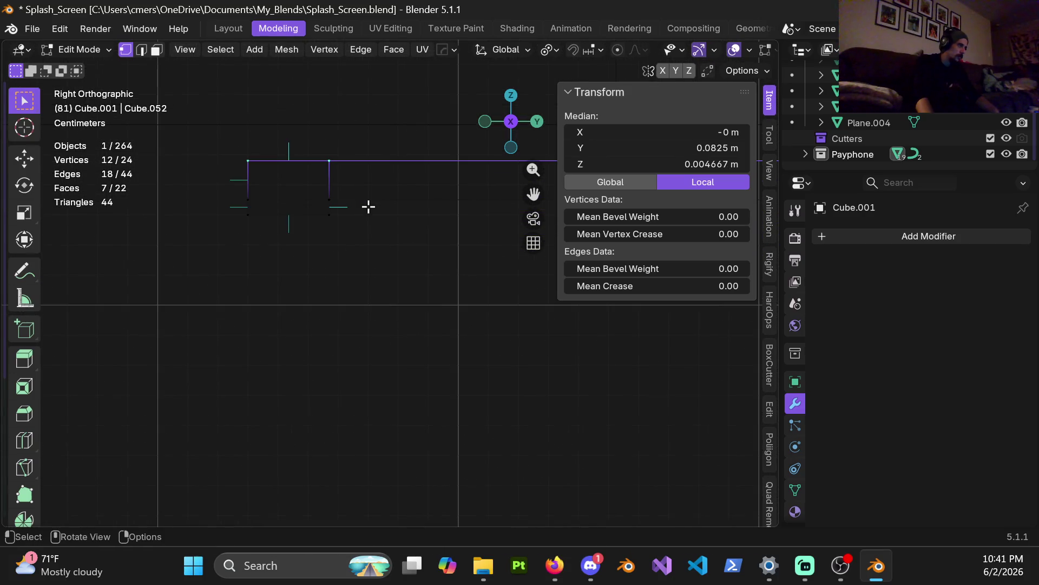
{"action": "left_click_drag", "start_coordinate": [242, 215], "coordinate": [366, 232]}
{"action": "scroll", "coordinate": [352, 228], "scroll_direction": "up", "scroll_amount": 2}
Lower the slab's bottom vertices 4 mm along Z
{"action": "key", "text": "g"}
{"action": "key", "text": "Escape"}
{"action": "scroll", "coordinate": [362, 238], "scroll_direction": "up", "scroll_amount": 4}
{"action": "key", "text": "g"}
{"action": "key", "text": "z"}
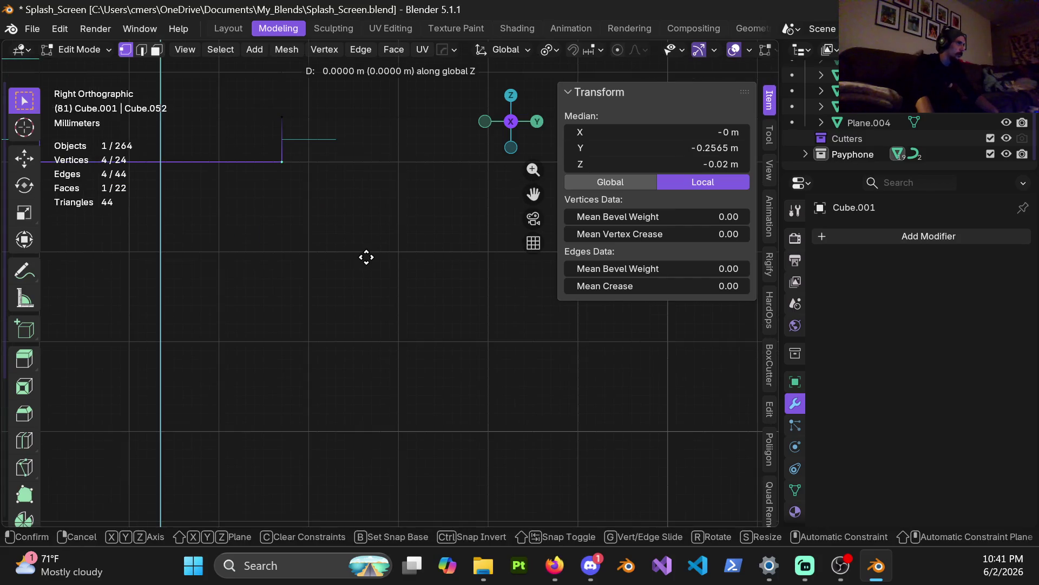
{"action": "left_click", "coordinate": [364, 292]}
Lower the bottom vertices another 1 mm, to a median Z of -0.025 m
{"action": "scroll", "coordinate": [348, 248], "scroll_direction": "down", "scroll_amount": 5}
{"action": "scroll", "coordinate": [390, 248], "scroll_direction": "up", "scroll_amount": 2}
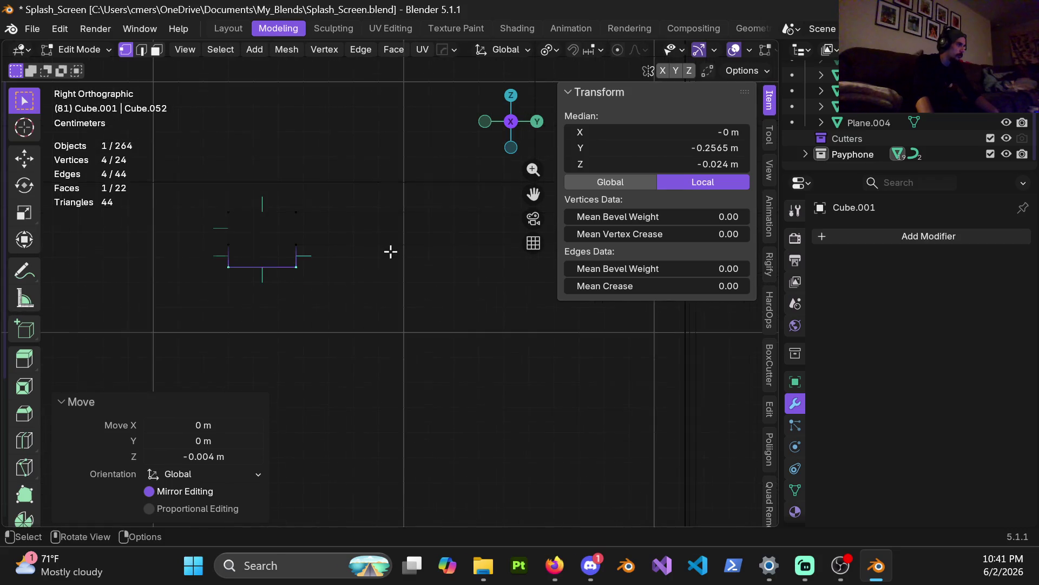
{"action": "scroll", "coordinate": [405, 235], "scroll_direction": "down", "scroll_amount": 2}
{"action": "scroll", "coordinate": [365, 249], "scroll_direction": "up", "scroll_amount": 3}
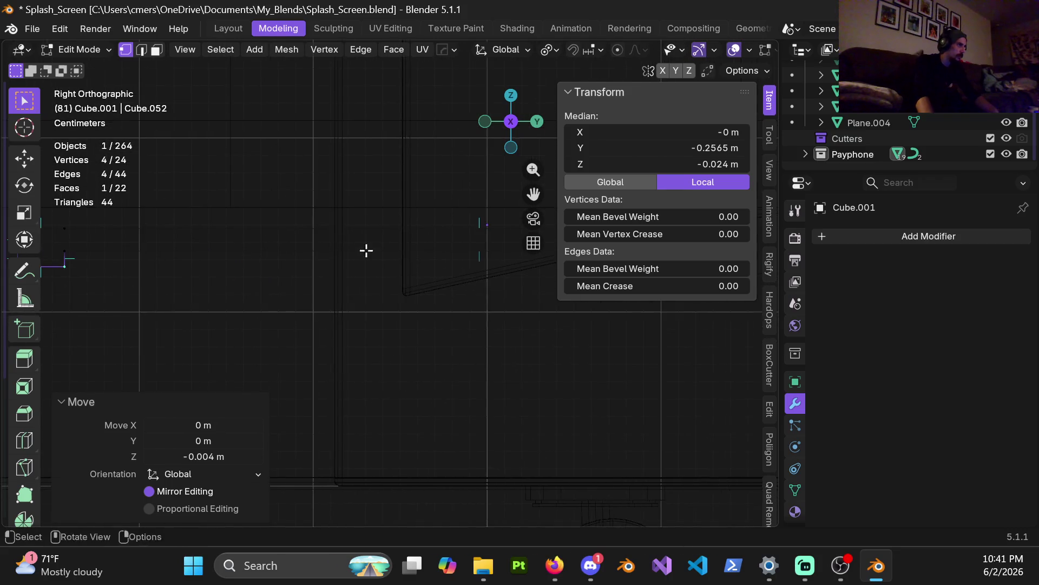
{"action": "scroll", "coordinate": [463, 225], "scroll_direction": "down", "scroll_amount": 3}
{"action": "scroll", "coordinate": [463, 224], "scroll_direction": "up", "scroll_amount": 4}
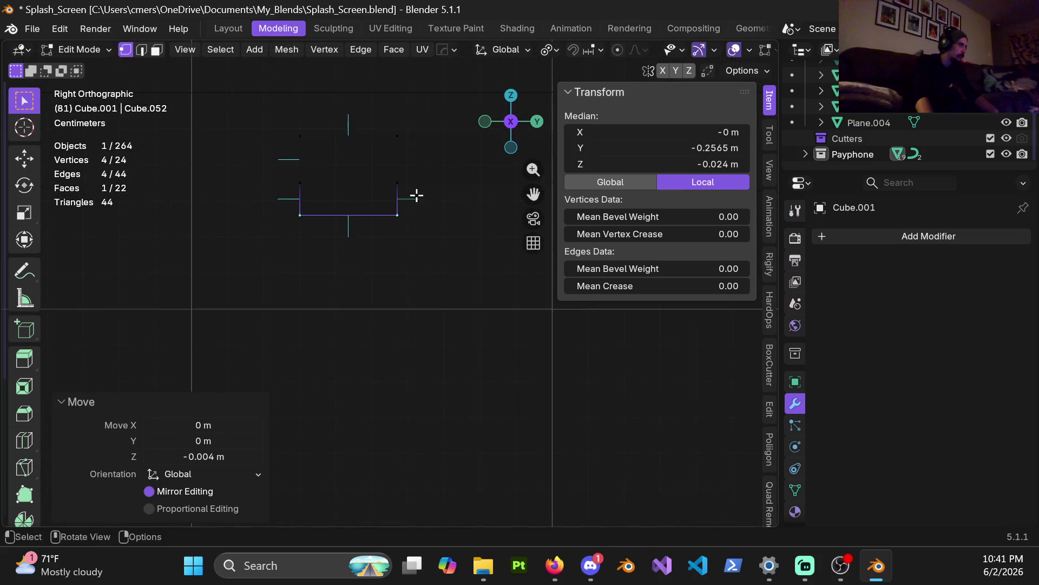
{"action": "scroll", "coordinate": [408, 242], "scroll_direction": "up", "scroll_amount": 2}
{"action": "scroll", "coordinate": [407, 242], "scroll_direction": "down", "scroll_amount": 1}
{"action": "key", "text": "g"}
{"action": "key", "text": "z"}
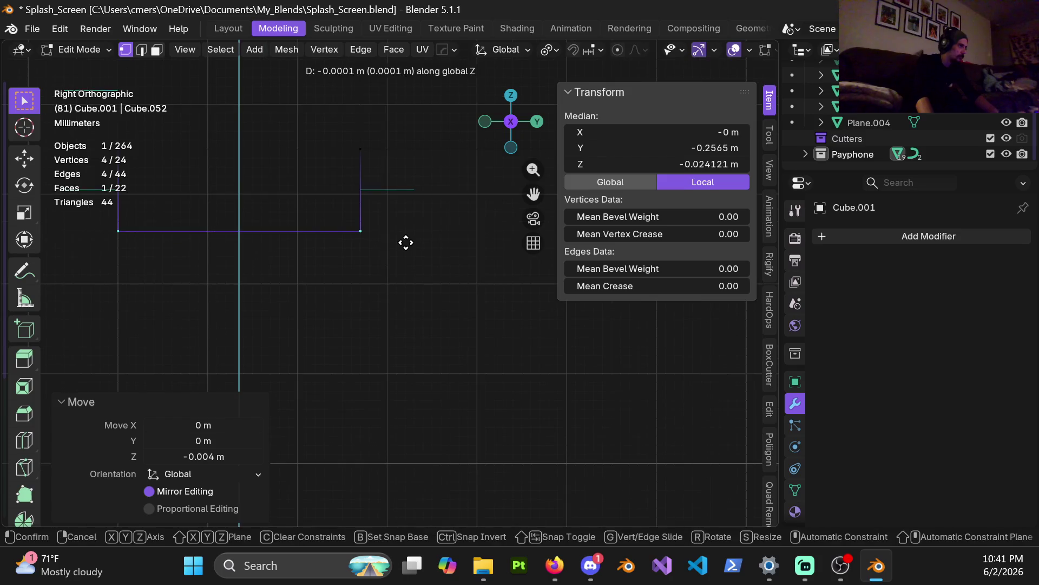
{"action": "left_click", "coordinate": [396, 240]}
Check the thicker slab in perspective in Object Mode, then reopen Edit Mode
{"action": "key", "text": "Tab"}
{"action": "mouse_move", "coordinate": [365, 254]}
{"action": "middle_mouse_down"}
{"action": "mouse_move", "coordinate": [420, 238]}
{"action": "mouse_move", "coordinate": [427, 261]}
{"action": "mouse_move", "coordinate": [310, 267]}
{"action": "mouse_move", "coordinate": [418, 271]}
{"action": "mouse_move", "coordinate": [411, 322]}
{"action": "mouse_move", "coordinate": [379, 314]}
{"action": "mouse_move", "coordinate": [420, 294]}
{"action": "mouse_move", "coordinate": [399, 291]}
{"action": "mouse_move", "coordinate": [381, 296]}
{"action": "mouse_move", "coordinate": [433, 303]}
{"action": "mouse_move", "coordinate": [418, 353]}
{"action": "middle_mouse_up"}
{"action": "key", "text": "ctrl+Tab"}
{"action": "left_click", "coordinate": [434, 309]}
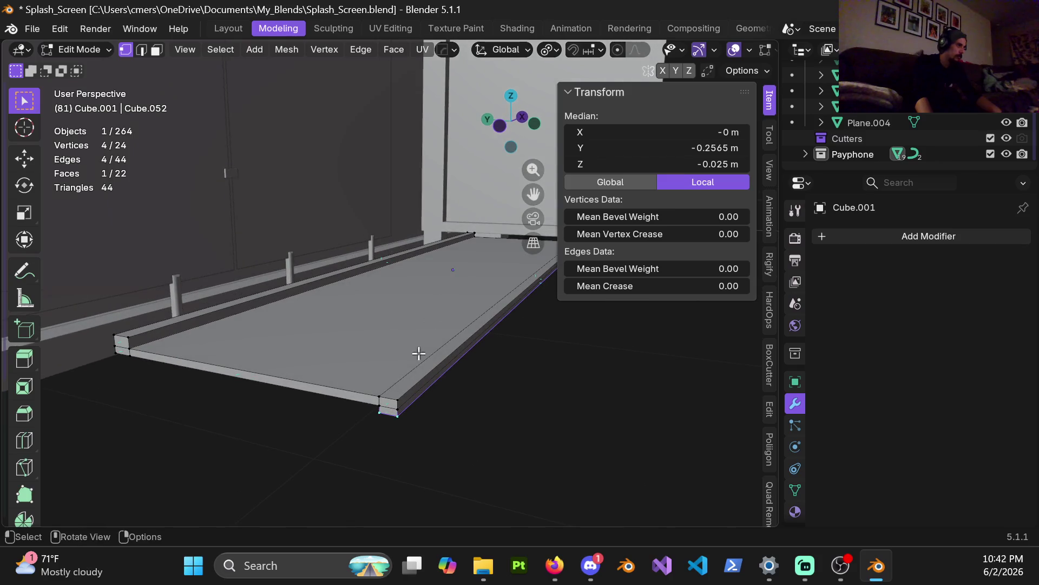
Select all slab edges, then deselect a front corner edge and a side edge
{"action": "key", "text": "a"}
{"action": "key", "text": "2"}
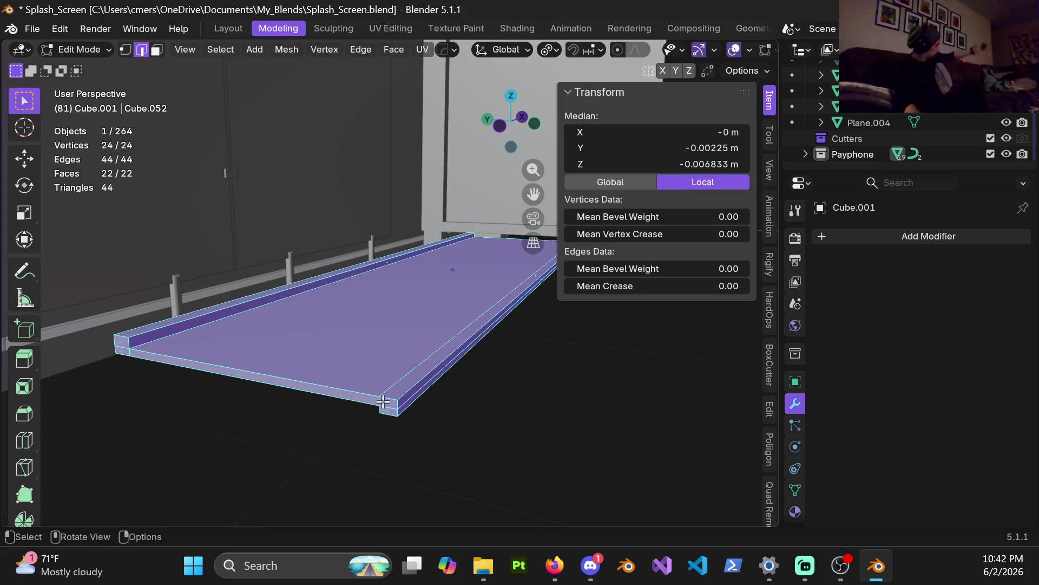
{"action": "mouse_move", "coordinate": [424, 453]}
{"action": "middle_mouse_down", "text": "ctrl"}
{"action": "mouse_move", "coordinate": [417, 291]}
{"action": "mouse_move", "coordinate": [361, 342]}
{"action": "middle_mouse_up", "text": "ctrl"}
{"action": "left_click", "coordinate": [366, 342], "text": "shift"}
{"action": "left_click", "coordinate": [405, 347], "text": "shift"}
Review the 32-edge selection along the slab and start a 5-segment bevel
{"action": "middle_click_drag", "start_coordinate": [269, 298], "coordinate": [557, 303], "text": "shift"}
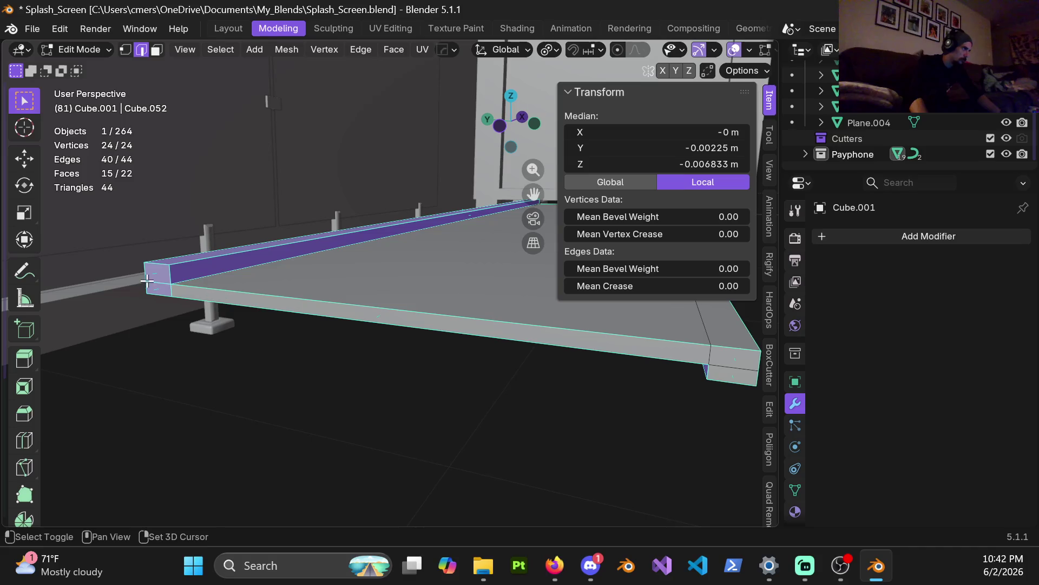
{"action": "mouse_move", "coordinate": [176, 274]}
{"action": "middle_mouse_down"}
{"action": "mouse_move", "coordinate": [267, 276]}
{"action": "mouse_move", "coordinate": [251, 275]}
{"action": "middle_mouse_up"}
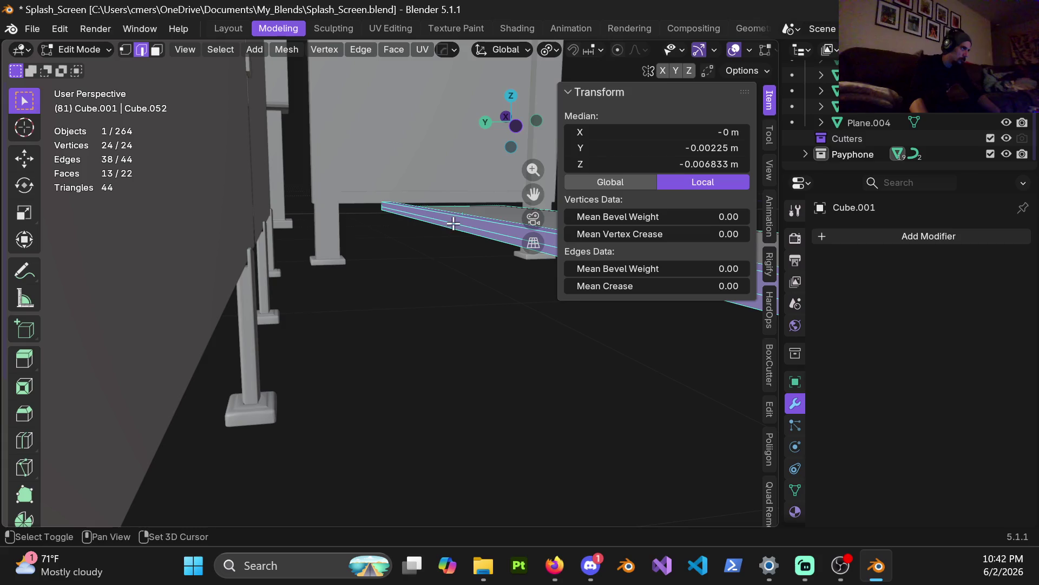
{"action": "mouse_move", "coordinate": [450, 226]}
{"action": "middle_mouse_down"}
{"action": "mouse_move", "coordinate": [455, 246]}
{"action": "mouse_move", "coordinate": [245, 325]}
{"action": "mouse_move", "coordinate": [85, 255]}
{"action": "middle_mouse_up"}
{"action": "middle_click_drag", "start_coordinate": [470, 299], "coordinate": [264, 305], "text": "shift"}
{"action": "middle_click_drag", "start_coordinate": [325, 292], "coordinate": [559, 313], "text": "shift"}
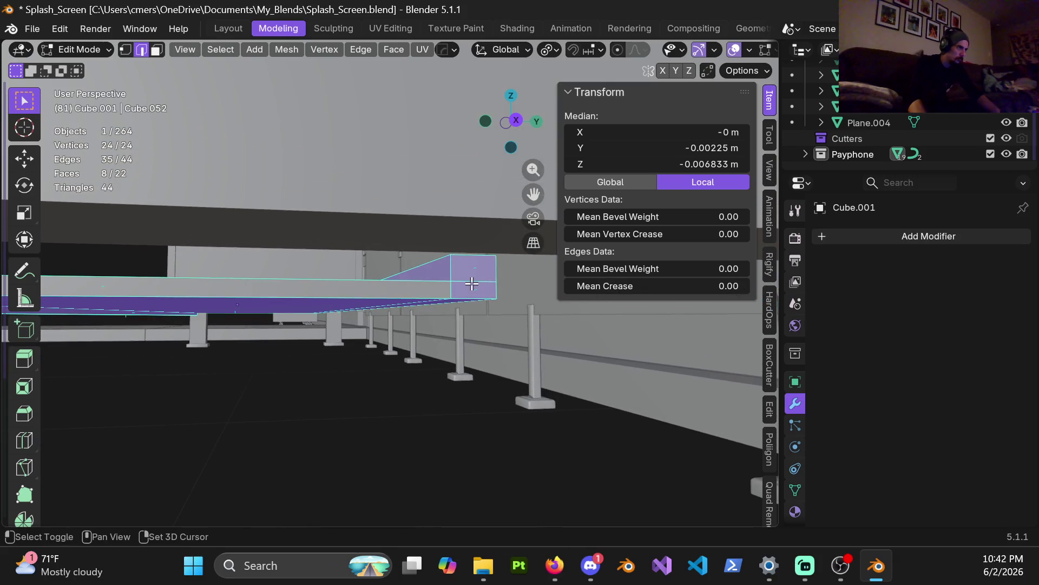
{"action": "mouse_move", "coordinate": [420, 302]}
{"action": "middle_mouse_down", "text": "ctrl"}
{"action": "mouse_move", "coordinate": [365, 304]}
{"action": "mouse_move", "coordinate": [304, 275]}
{"action": "mouse_move", "coordinate": [383, 251]}
{"action": "mouse_move", "coordinate": [541, 274]}
{"action": "mouse_move", "coordinate": [579, 301]}
{"action": "middle_mouse_up", "text": "ctrl"}
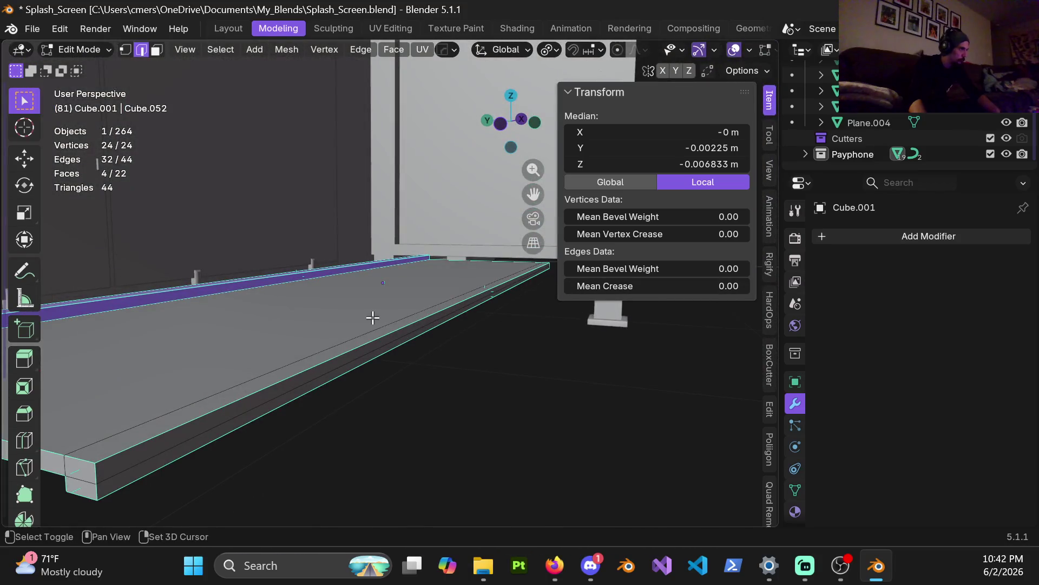
{"action": "scroll", "coordinate": [372, 316], "scroll_direction": "down", "scroll_amount": 4}
{"action": "mouse_move", "coordinate": [374, 309]}
{"action": "middle_mouse_down"}
{"action": "mouse_move", "coordinate": [382, 283]}
{"action": "mouse_move", "coordinate": [403, 287]}
{"action": "middle_mouse_up"}
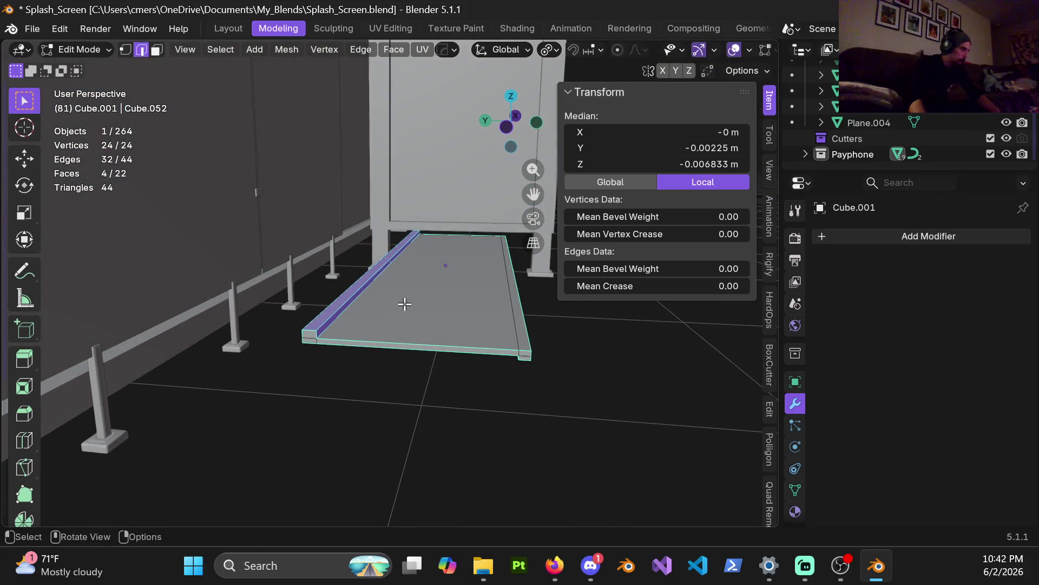
{"action": "scroll", "coordinate": [405, 303], "scroll_direction": "up", "scroll_amount": 4}
{"action": "key", "text": "ctrl+b"}
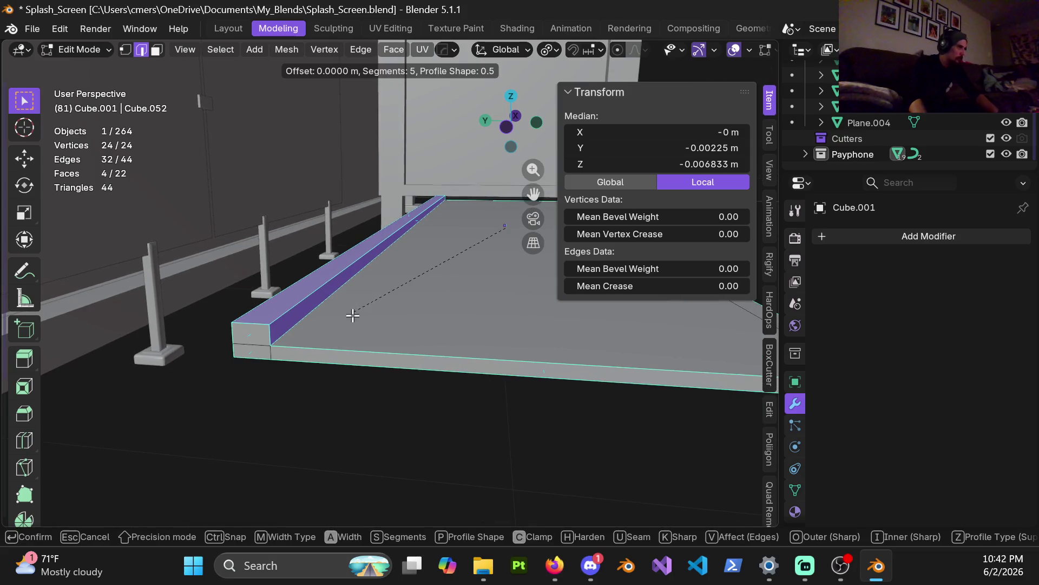
Apply a 0.0309 m, 5-segment bevel, inspect it in Object Mode, then undo it
{"action": "left_click", "coordinate": [343, 325]}
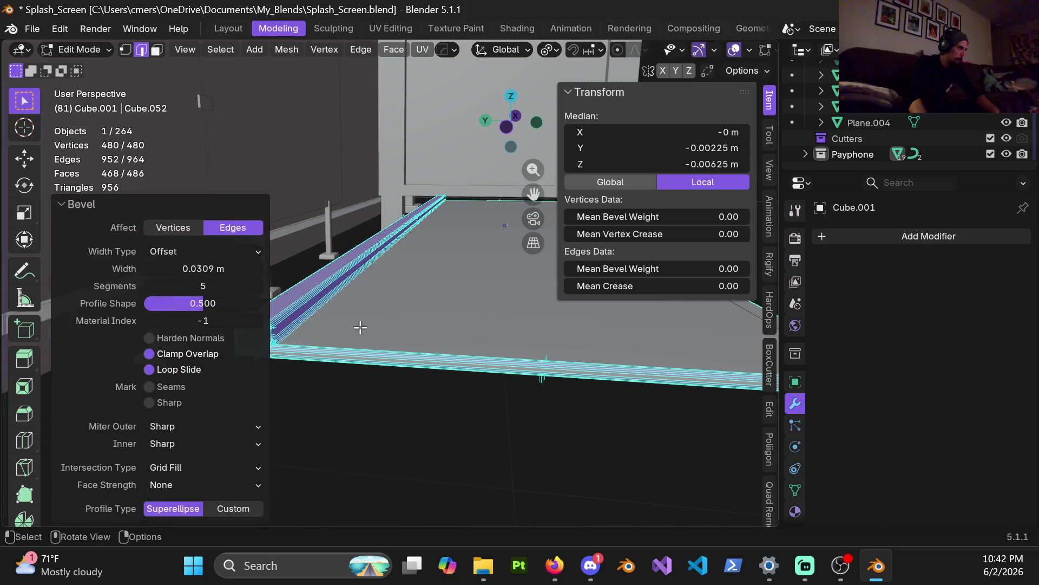
{"action": "scroll", "coordinate": [388, 356], "scroll_direction": "up", "scroll_amount": 5, "text": "ctrl"}
{"action": "key", "text": "Tab"}
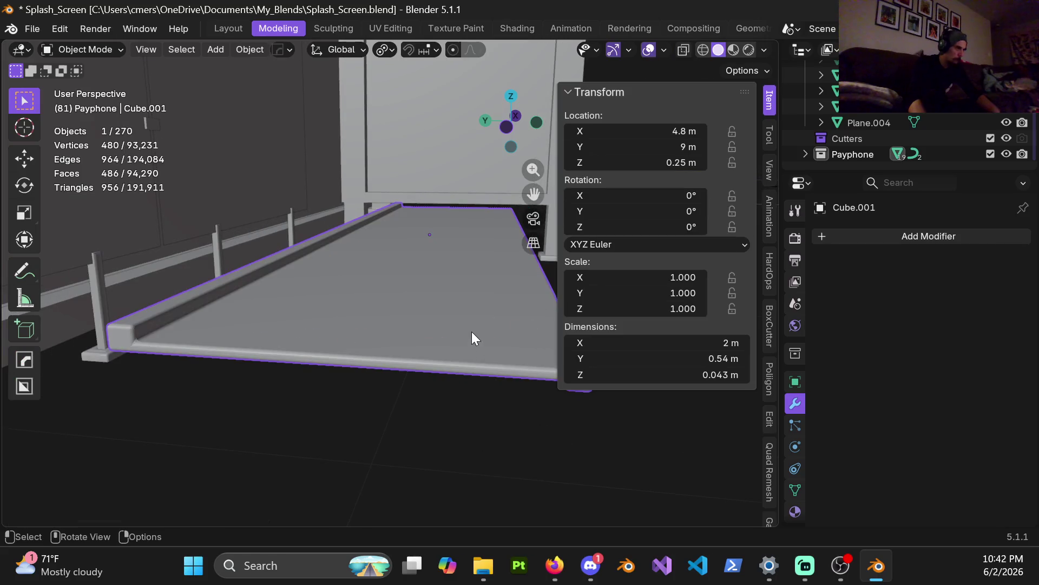
{"action": "scroll", "coordinate": [329, 330], "scroll_direction": "down", "scroll_amount": 1}
{"action": "middle_click_drag", "start_coordinate": [329, 328], "coordinate": [333, 314]}
{"action": "mouse_move", "coordinate": [370, 274]}
{"action": "middle_mouse_down", "text": "shift"}
{"action": "mouse_move", "coordinate": [479, 271]}
{"action": "mouse_move", "coordinate": [411, 273]}
{"action": "mouse_move", "coordinate": [428, 269]}
{"action": "middle_mouse_up", "text": "shift"}
{"action": "key", "text": "Tab"}
{"action": "scroll", "coordinate": [433, 276], "scroll_direction": "up", "scroll_amount": 4}
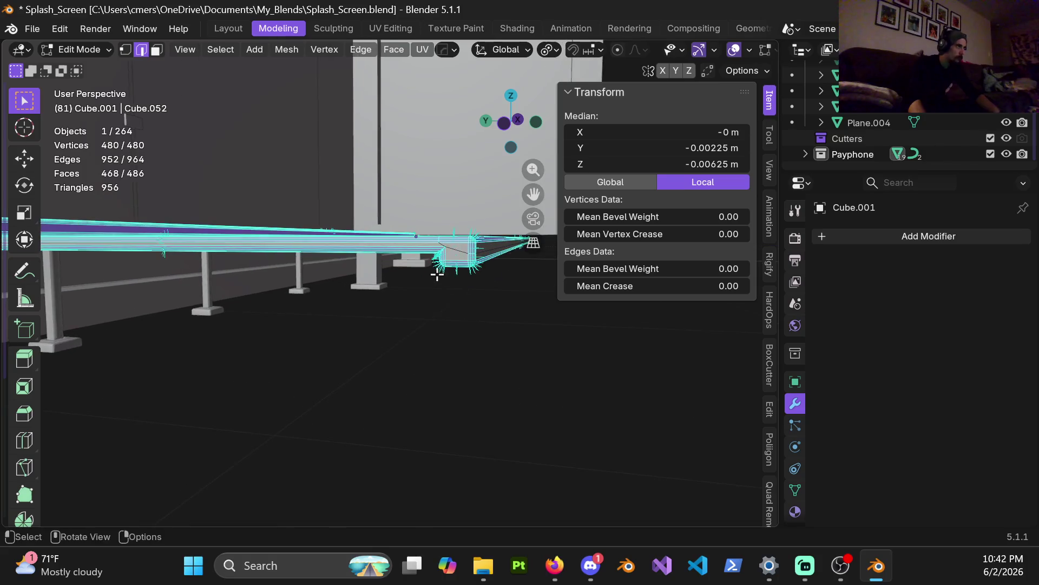
{"action": "scroll", "coordinate": [389, 244], "scroll_direction": "down", "scroll_amount": 10, "text": "ctrl"}
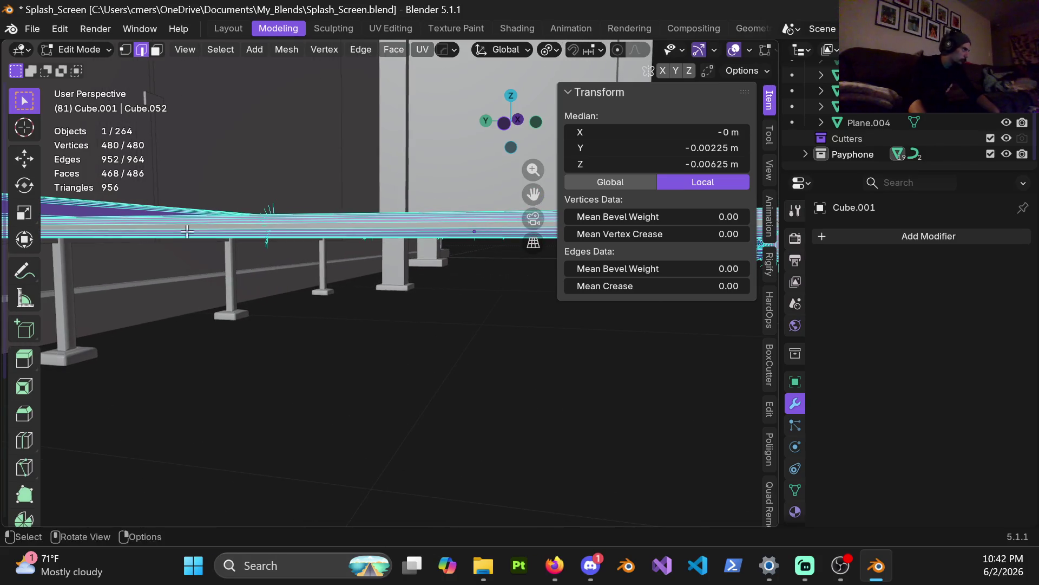
{"action": "key", "text": "ctrl+z"}
{"action": "mouse_move", "coordinate": [389, 232]}
{"action": "middle_mouse_down"}
{"action": "mouse_move", "coordinate": [434, 244]}
{"action": "mouse_move", "coordinate": [193, 245]}
{"action": "mouse_move", "coordinate": [348, 251]}
{"action": "mouse_move", "coordinate": [337, 245]}
{"action": "mouse_move", "coordinate": [366, 290]}
{"action": "middle_mouse_up"}
Show the scene in wireframe and work in mesh edit mode with vertex selection
{"action": "key", "text": "z"}
{"action": "left_click", "coordinate": [197, 283]}
{"action": "scroll", "coordinate": [436, 260], "scroll_direction": "up", "scroll_amount": 3}
{"action": "key", "text": "ctrl+Tab"}
{"action": "left_click", "coordinate": [553, 290]}
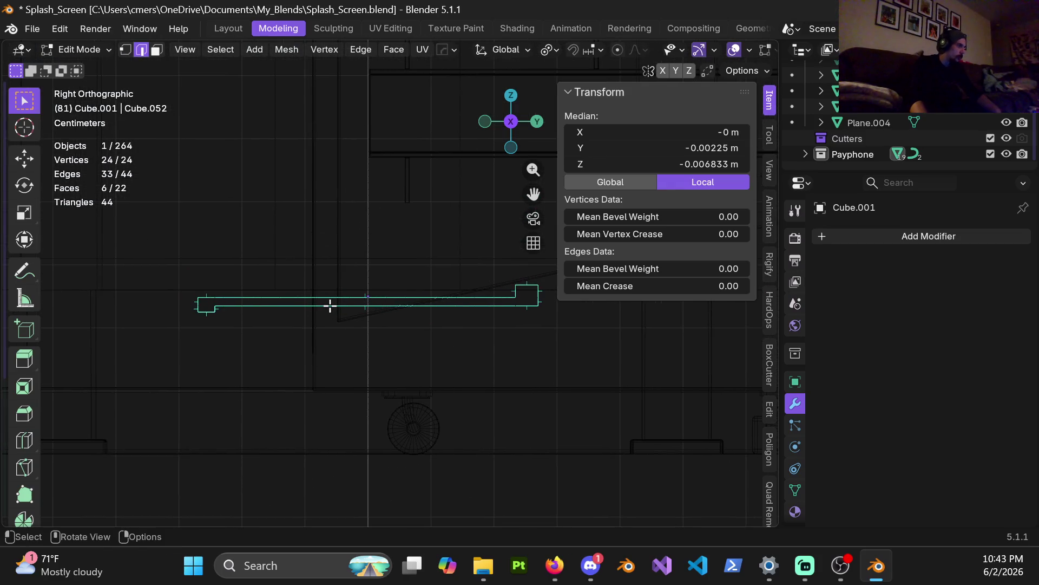
{"action": "key", "text": "1"}
Raise the upper vertices at the slab's end by 4 mm along Z
{"action": "mouse_move", "coordinate": [272, 278]}
{"action": "middle_mouse_down", "text": "shift"}
{"action": "mouse_move", "coordinate": [246, 287]}
{"action": "mouse_move", "coordinate": [101, 260]}
{"action": "middle_mouse_up", "text": "shift"}
{"action": "mouse_move", "coordinate": [82, 250]}
{"action": "left_mouse_down"}
{"action": "mouse_move", "coordinate": [408, 288]}
{"action": "mouse_move", "coordinate": [464, 308]}
{"action": "mouse_move", "coordinate": [444, 311]}
{"action": "left_mouse_up"}
{"action": "scroll", "coordinate": [363, 350], "scroll_direction": "up", "scroll_amount": 6}
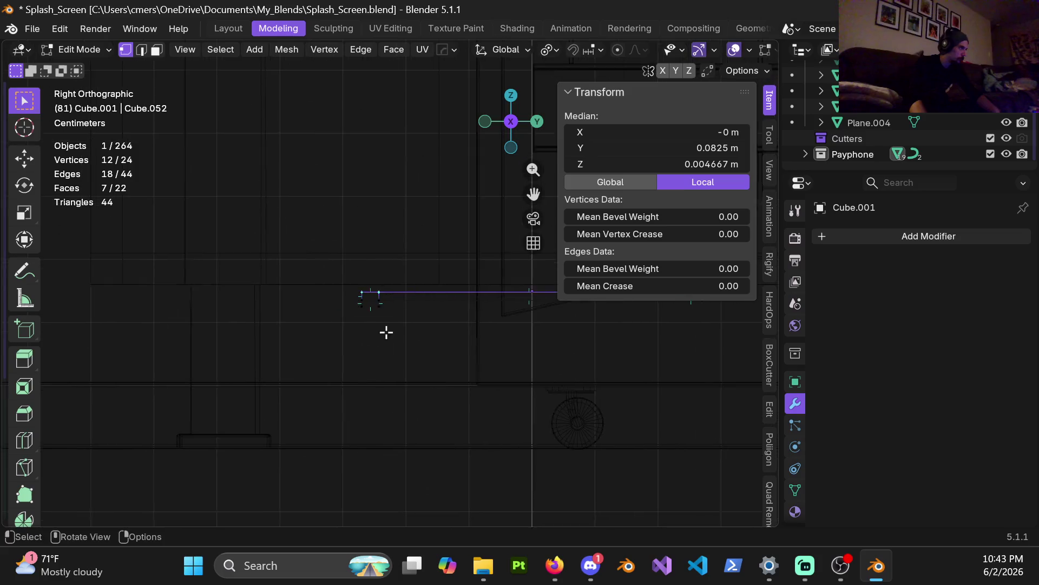
{"action": "key", "text": "g"}
{"action": "key", "text": "z"}
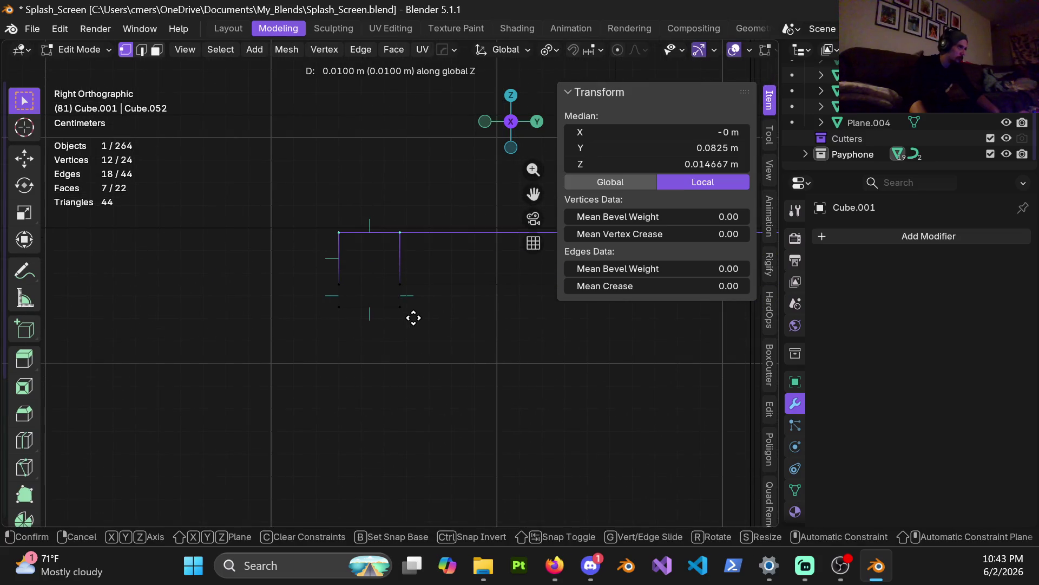
{"action": "scroll", "coordinate": [414, 317], "scroll_direction": "up", "scroll_amount": 5}
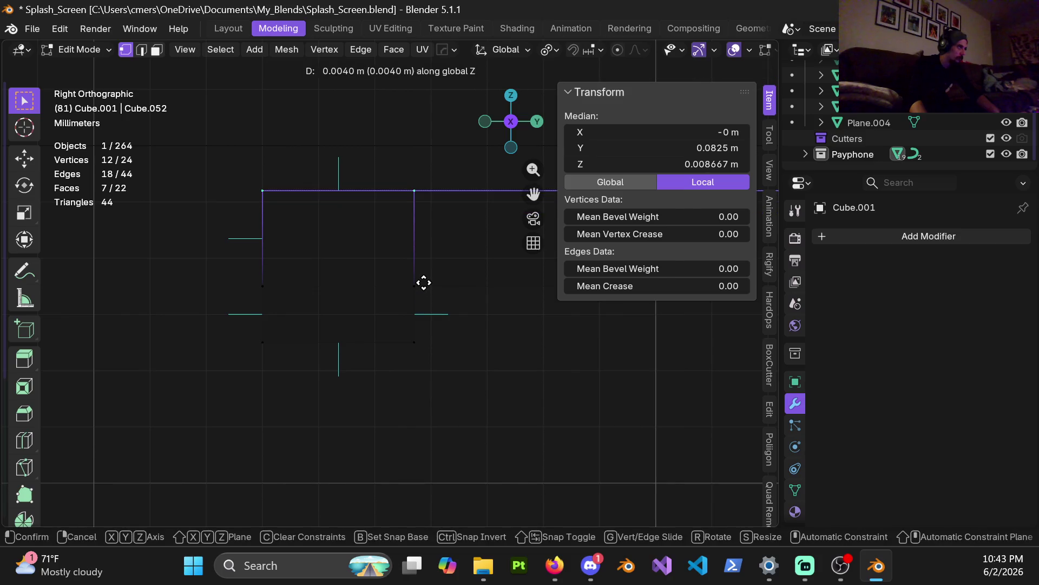
{"action": "left_click", "coordinate": [424, 282]}
Move the slab's bottom face and left vertical edge along Y
{"action": "scroll", "coordinate": [421, 281], "scroll_direction": "down", "scroll_amount": 3}
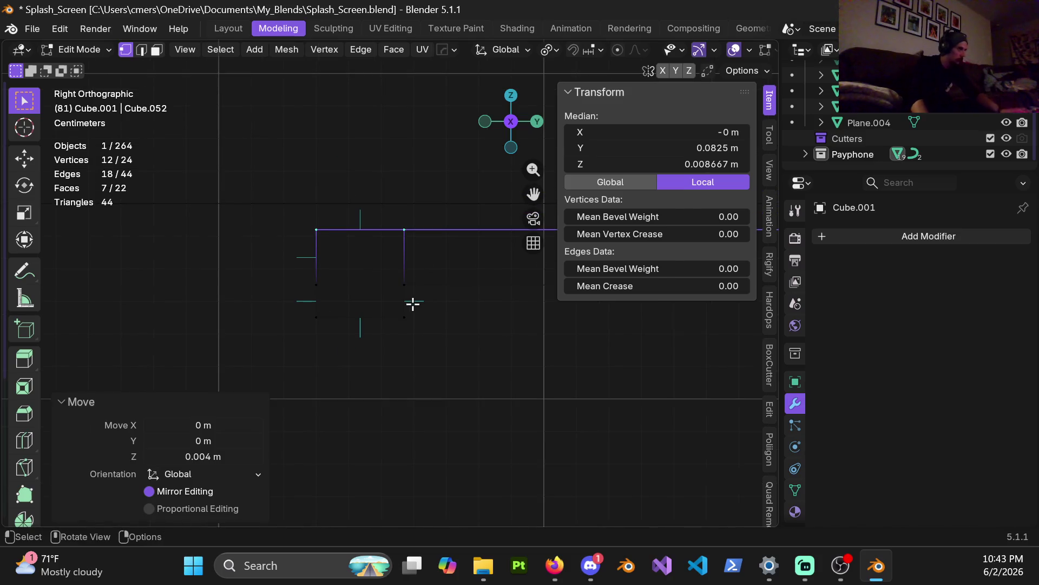
{"action": "left_click", "coordinate": [390, 333], "text": "alt"}
{"action": "scroll", "coordinate": [419, 347], "scroll_direction": "up", "scroll_amount": 3}
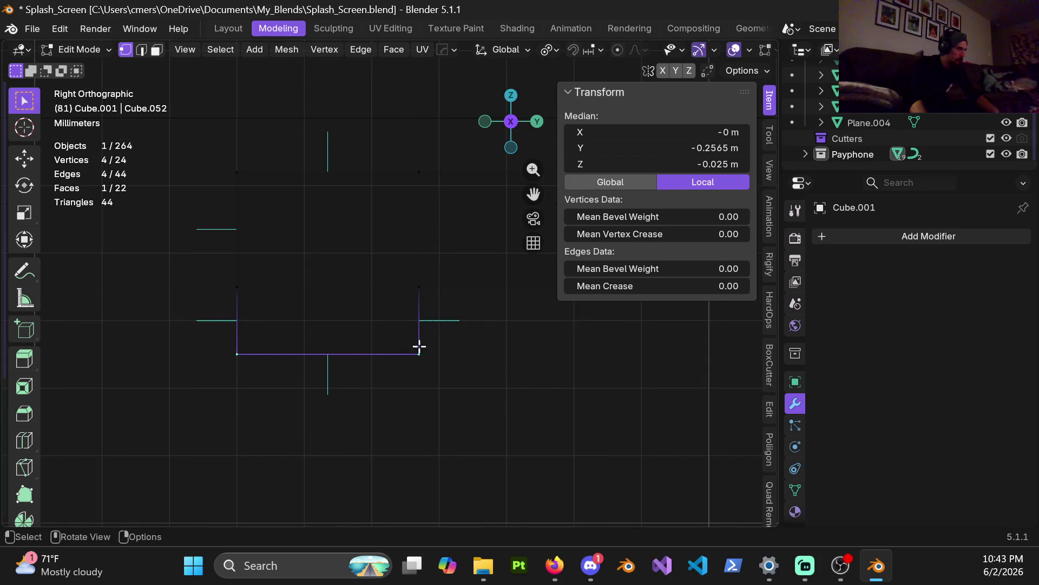
{"action": "left_click", "coordinate": [202, 144], "text": "ctrl"}
{"action": "key", "text": "g"}
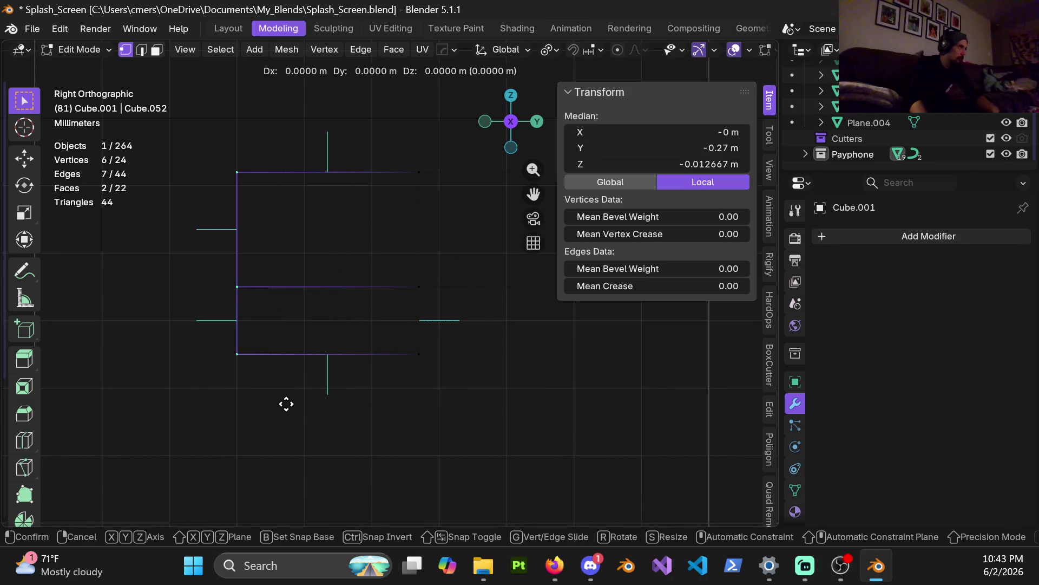
{"action": "key", "text": "y"}
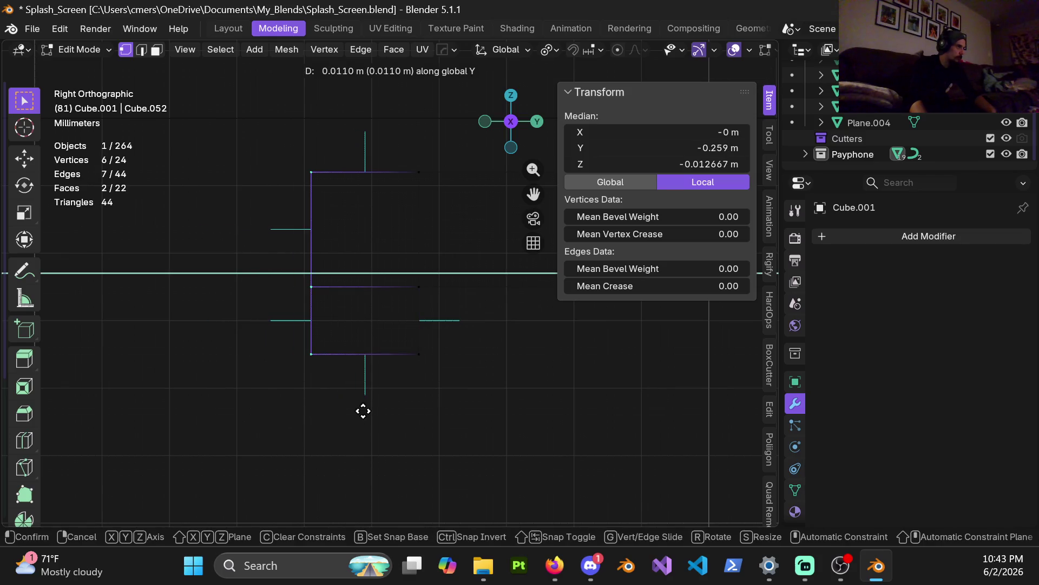
{"action": "left_click", "coordinate": [356, 412]}
Shift the vertices on the lip's other side 1 cm along Y
{"action": "scroll", "coordinate": [497, 327], "scroll_direction": "down", "scroll_amount": 6}
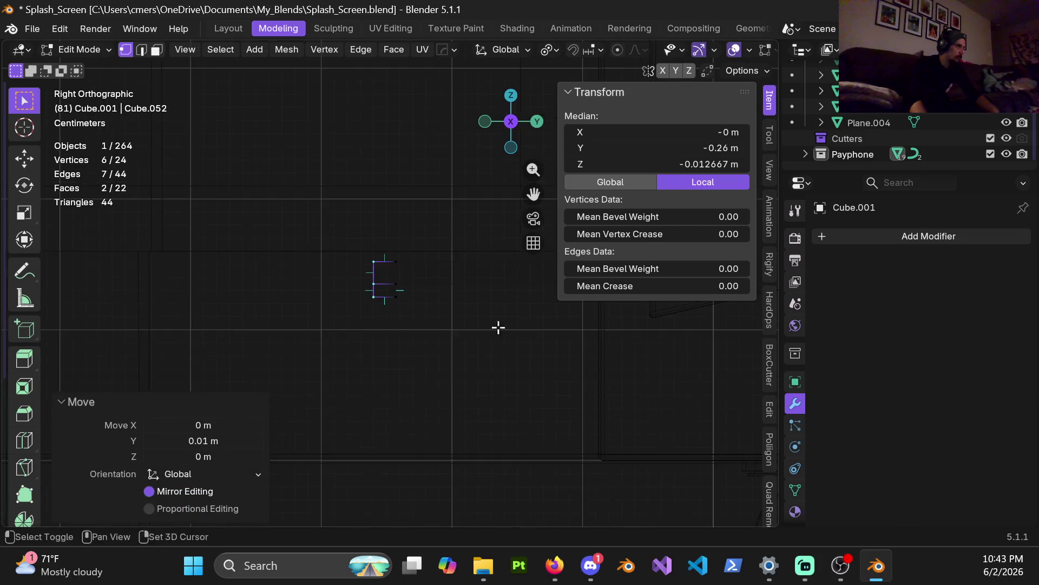
{"action": "middle_click_drag", "start_coordinate": [392, 310], "coordinate": [258, 285], "text": "shift"}
{"action": "scroll", "coordinate": [443, 332], "scroll_direction": "up", "scroll_amount": 3}
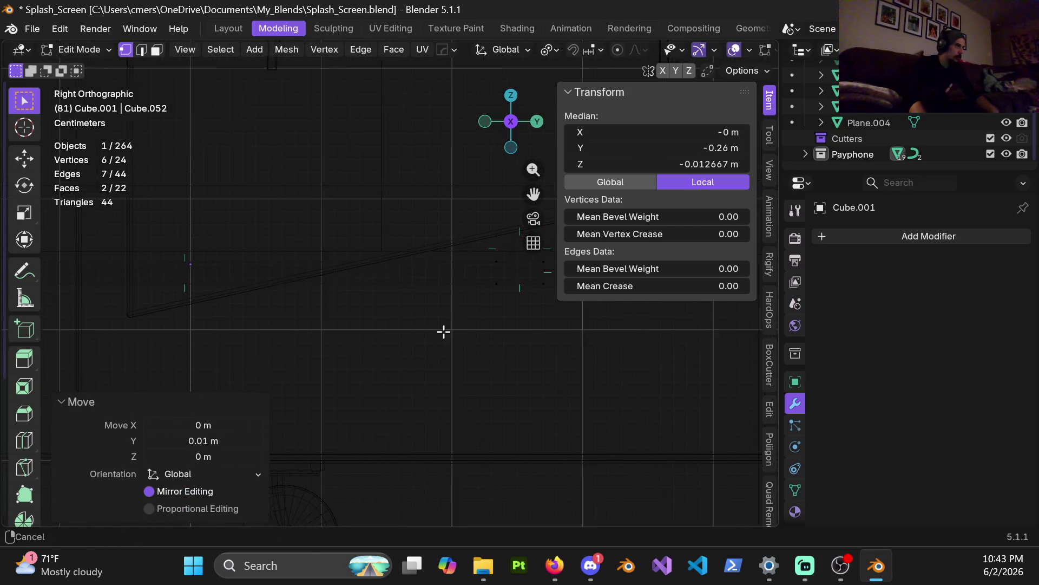
{"action": "left_click_drag", "start_coordinate": [271, 204], "coordinate": [325, 343]}
{"action": "scroll", "coordinate": [348, 324], "scroll_direction": "up", "scroll_amount": 5}
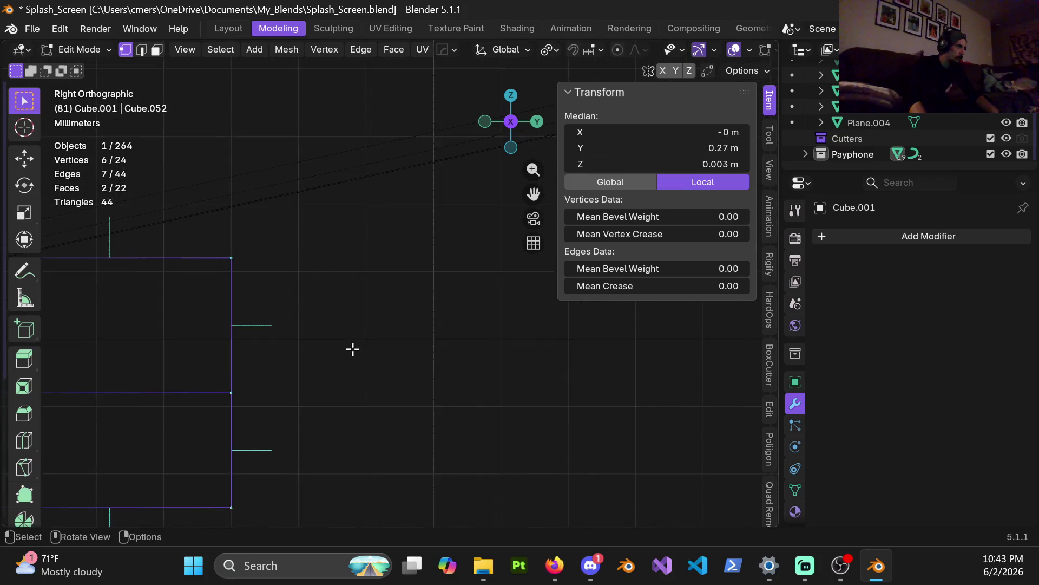
{"action": "middle_click_drag", "start_coordinate": [377, 342], "coordinate": [438, 340], "text": "shift"}
{"action": "key", "text": "g"}
{"action": "key", "text": "y"}
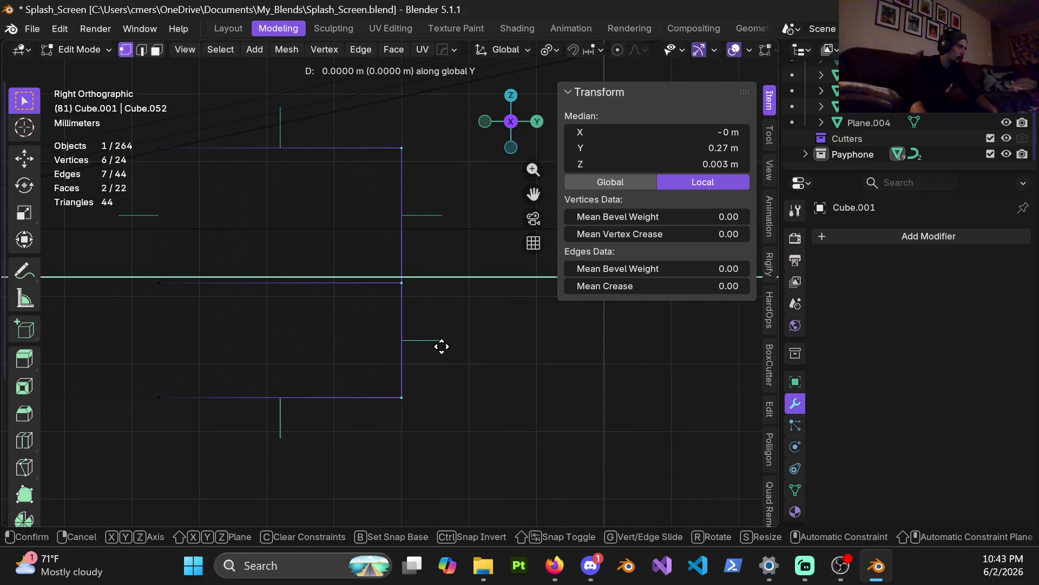
{"action": "left_click", "coordinate": [372, 358]}
Toggle to object mode and back into edit mode, with solid shading and a perspective view
{"action": "scroll", "coordinate": [371, 359], "scroll_direction": "down", "scroll_amount": 5}
{"action": "middle_click_drag", "start_coordinate": [278, 294], "coordinate": [391, 305], "text": "shift"}
{"action": "key", "text": "ctrl+Tab"}
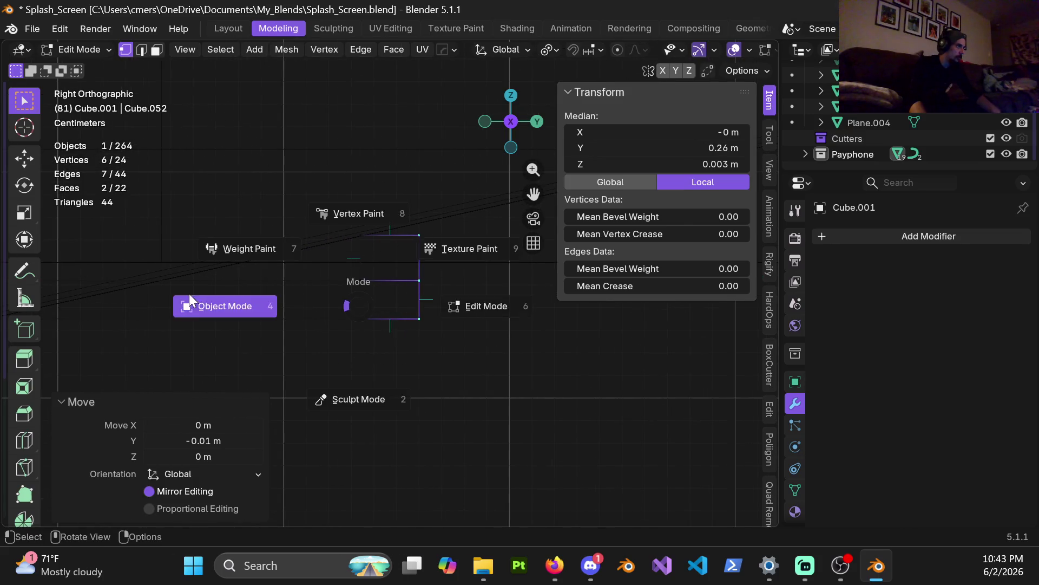
{"action": "left_click", "coordinate": [190, 294]}
{"action": "mouse_move", "coordinate": [281, 286]}
{"action": "middle_mouse_down"}
{"action": "mouse_move", "coordinate": [379, 314]}
{"action": "mouse_move", "coordinate": [341, 304]}
{"action": "mouse_move", "coordinate": [372, 327]}
{"action": "mouse_move", "coordinate": [406, 385]}
{"action": "middle_mouse_up"}
{"action": "key", "text": "Tab"}
{"action": "key", "text": "z"}
{"action": "left_click", "coordinate": [539, 332]}
{"action": "mouse_move", "coordinate": [539, 332]}
{"action": "middle_mouse_down"}
{"action": "mouse_move", "coordinate": [406, 330]}
{"action": "mouse_move", "coordinate": [404, 400]}
{"action": "mouse_move", "coordinate": [420, 285]}
{"action": "middle_mouse_up"}
Select all of the slab's edges in edge mode and frame the slab
{"action": "scroll", "coordinate": [420, 285], "scroll_direction": "down", "scroll_amount": 3}
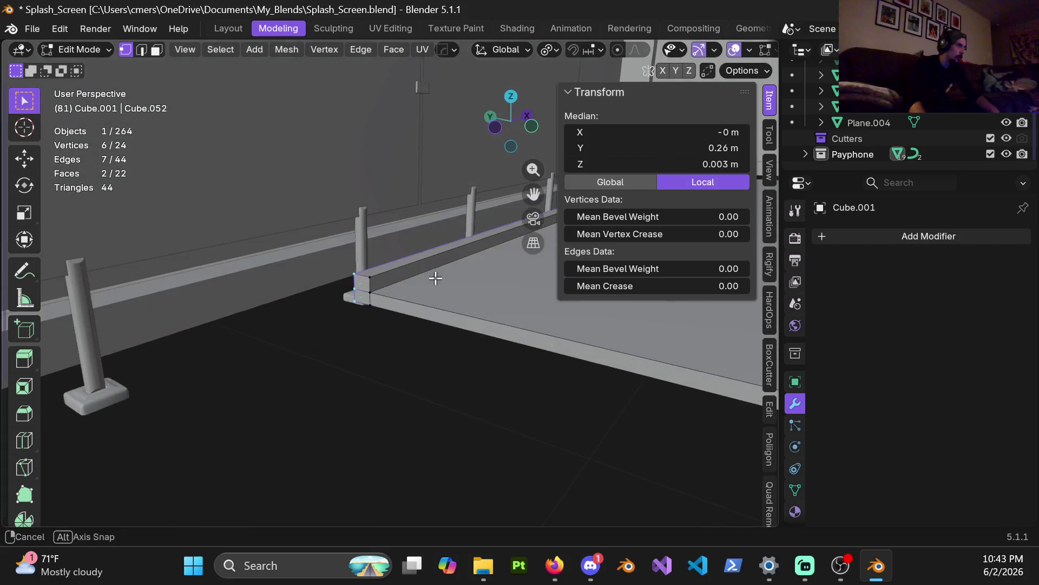
{"action": "key", "text": "a"}
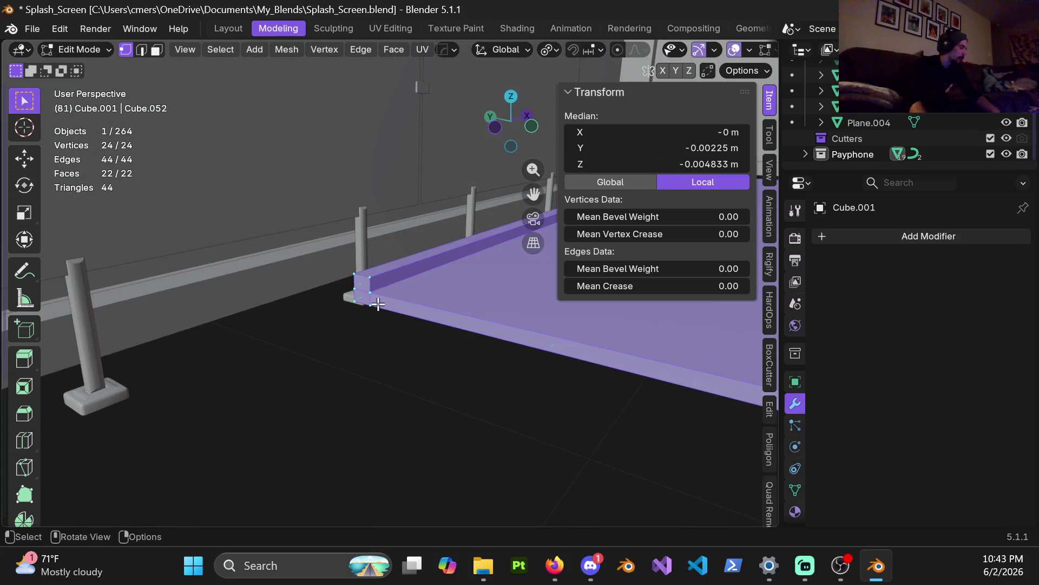
{"action": "key", "text": "2"}
{"action": "left_click", "coordinate": [366, 291]}
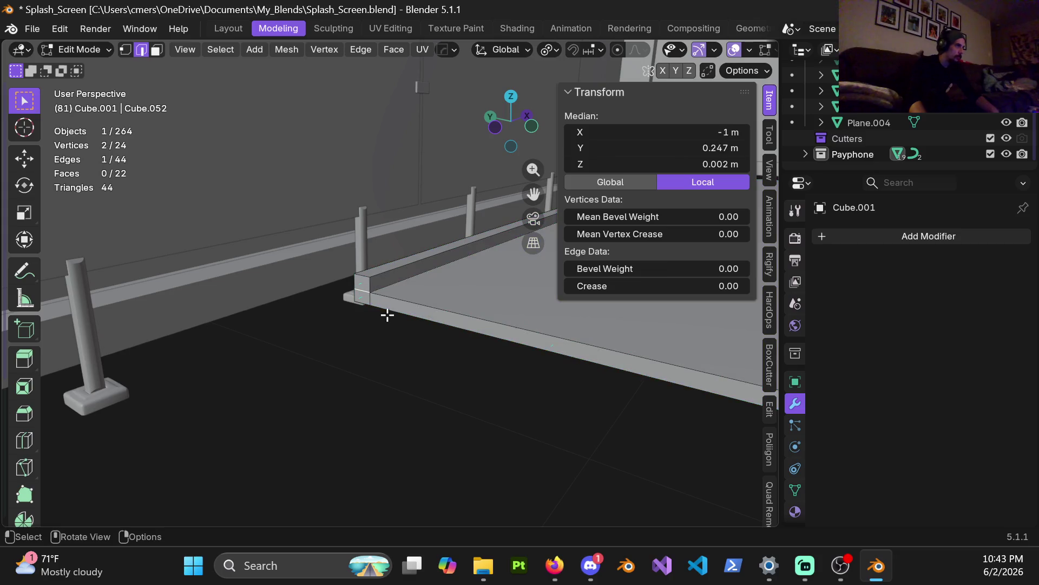
{"action": "key", "text": "a"}
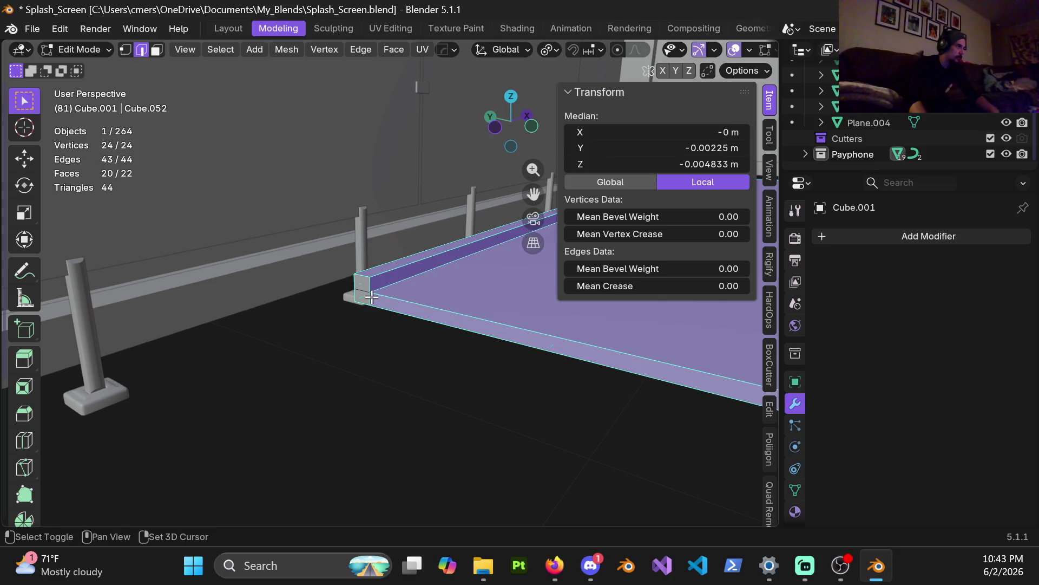
{"action": "key", "text": "KP_Decimal"}
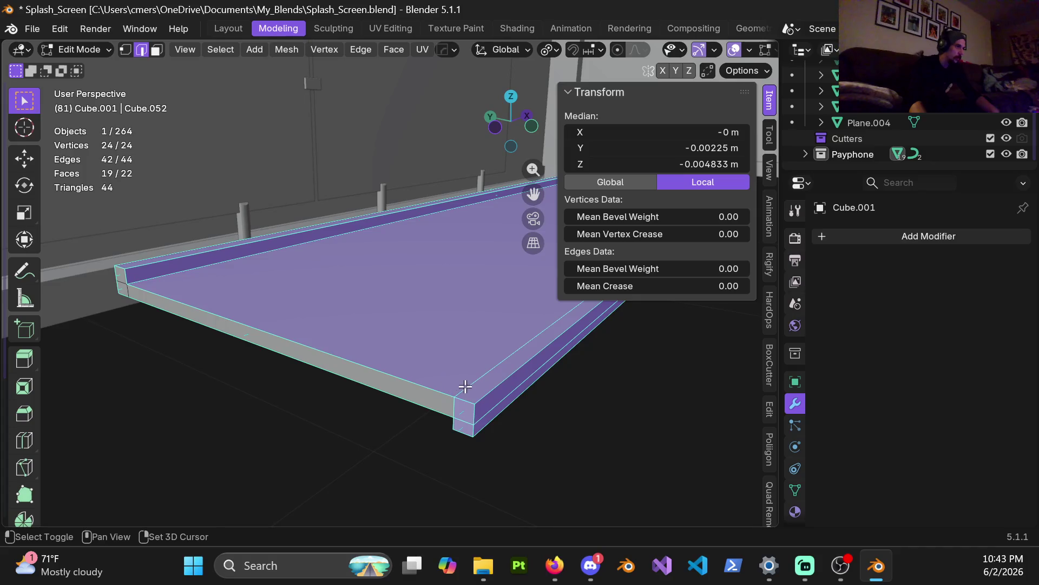
Deselect the slab's front, end and other faces that shouldn't be beveled
{"action": "mouse_move", "coordinate": [487, 408]}
{"action": "middle_mouse_down"}
{"action": "mouse_move", "coordinate": [480, 352]}
{"action": "mouse_move", "coordinate": [179, 255]}
{"action": "mouse_move", "coordinate": [177, 222]}
{"action": "middle_mouse_up"}
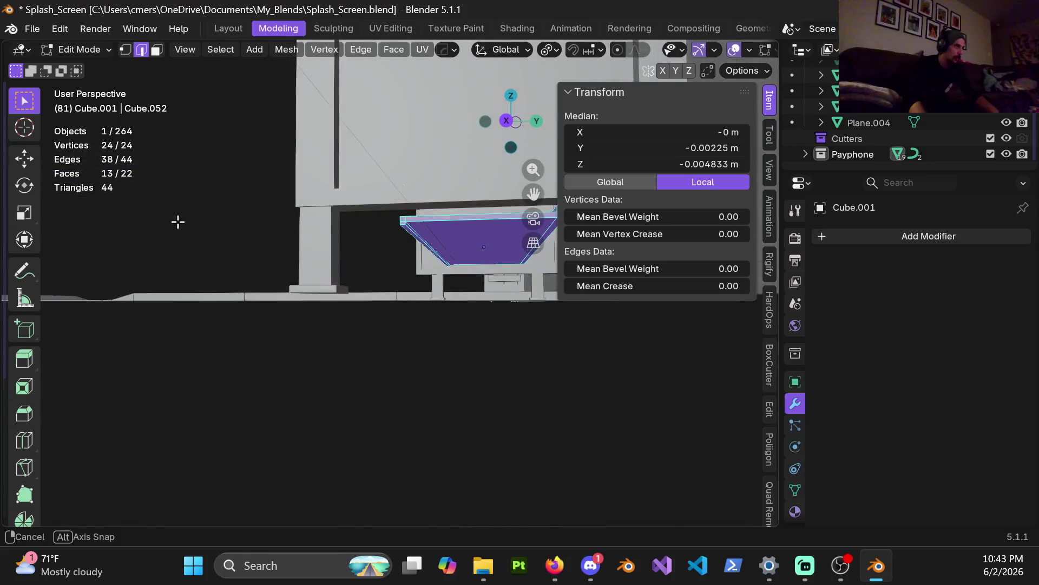
{"action": "scroll", "coordinate": [346, 271], "scroll_direction": "up", "scroll_amount": 4}
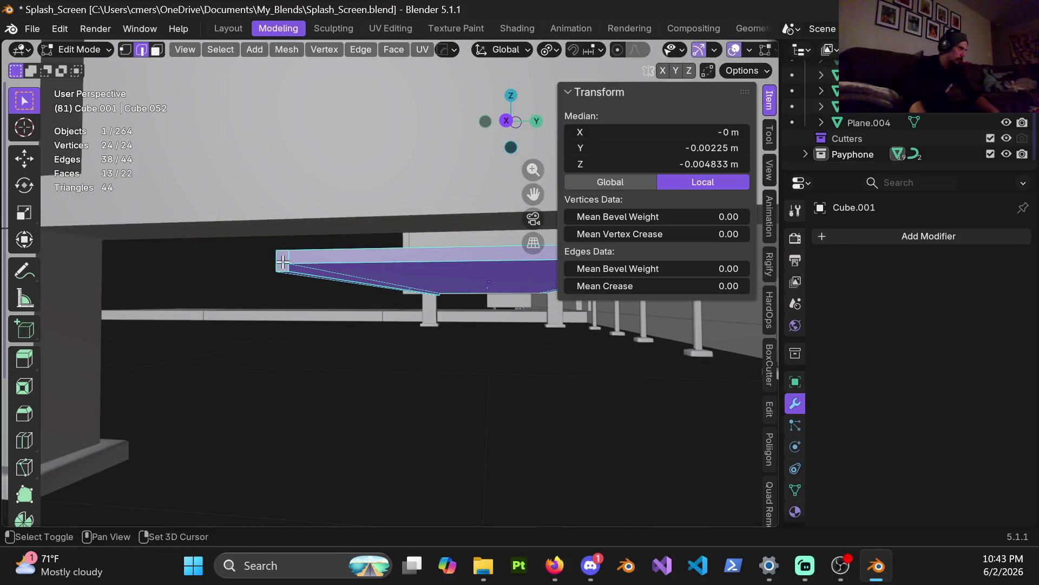
{"action": "middle_click_drag", "start_coordinate": [290, 256], "coordinate": [169, 262], "text": "shift"}
{"action": "left_click", "coordinate": [445, 254], "text": "shift"}
{"action": "left_click", "coordinate": [456, 272], "text": "shift"}
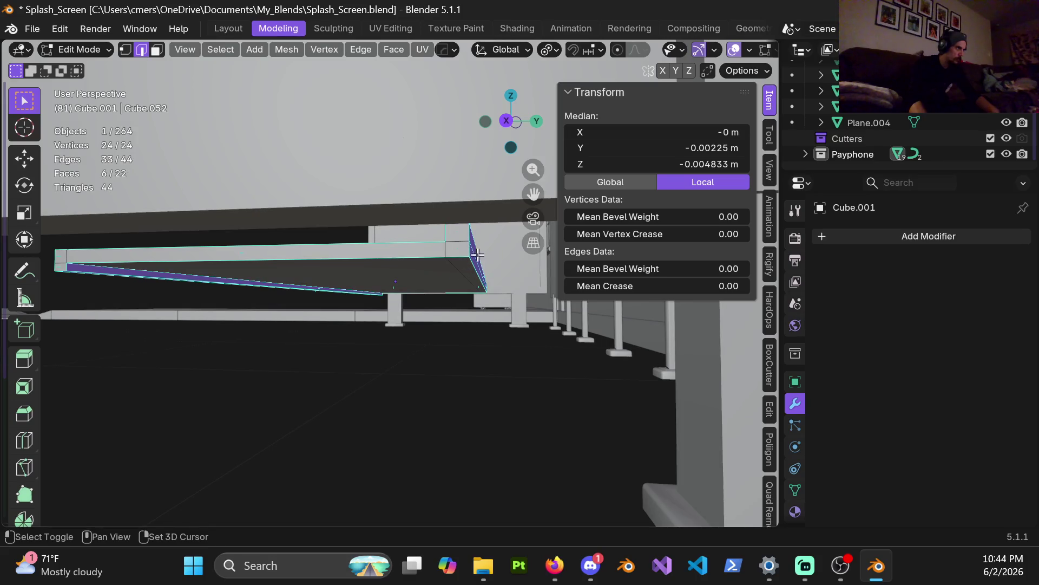
{"action": "left_click", "coordinate": [474, 254], "text": "shift"}
{"action": "mouse_move", "coordinate": [380, 271]}
{"action": "middle_mouse_down"}
{"action": "mouse_move", "coordinate": [492, 255]}
{"action": "mouse_move", "coordinate": [376, 244]}
{"action": "mouse_move", "coordinate": [382, 297]}
{"action": "mouse_move", "coordinate": [429, 267]}
{"action": "middle_mouse_up"}
{"action": "mouse_move", "coordinate": [380, 373]}
{"action": "middle_mouse_down"}
{"action": "mouse_move", "coordinate": [382, 294]}
{"action": "mouse_move", "coordinate": [403, 311]}
{"action": "middle_mouse_up"}
Bevel the selected slab edges with 5 segments and return to object mode
{"action": "key", "text": "ctrl+b"}
{"action": "left_click", "coordinate": [390, 362]}
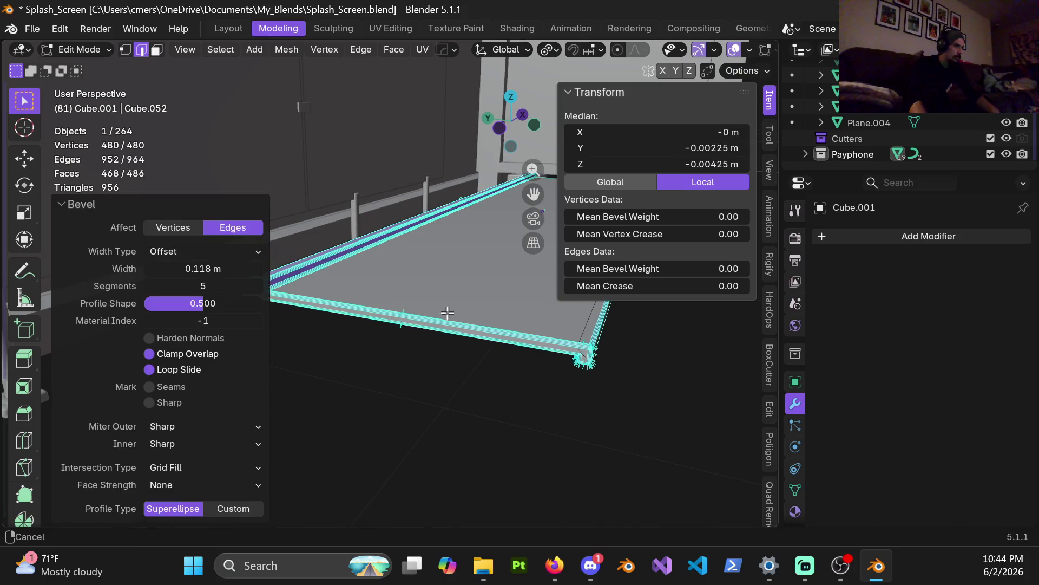
{"action": "key", "text": "ctrl+Tab"}
{"action": "left_click", "coordinate": [455, 345]}
{"action": "mouse_move", "coordinate": [459, 294]}
{"action": "middle_mouse_down"}
{"action": "mouse_move", "coordinate": [400, 276]}
{"action": "mouse_move", "coordinate": [312, 286]}
{"action": "mouse_move", "coordinate": [396, 300]}
{"action": "mouse_move", "coordinate": [311, 288]}
{"action": "mouse_move", "coordinate": [327, 282]}
{"action": "mouse_move", "coordinate": [307, 292]}
{"action": "mouse_move", "coordinate": [369, 269]}
{"action": "middle_mouse_up"}
{"action": "right_click", "coordinate": [304, 289]}
Apply Shade Auto Smooth at 30° to the slab, then reselect it and enter edit mode
{"action": "left_click", "coordinate": [276, 258]}
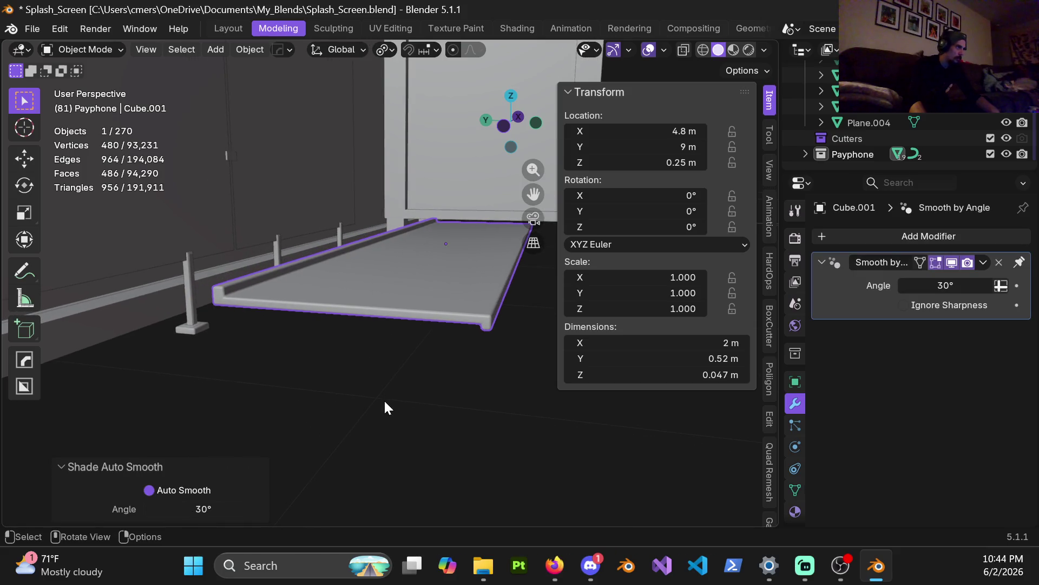
{"action": "left_click", "coordinate": [398, 377]}
{"action": "mouse_move", "coordinate": [399, 373]}
{"action": "middle_mouse_down"}
{"action": "mouse_move", "coordinate": [440, 299]}
{"action": "mouse_move", "coordinate": [337, 306]}
{"action": "mouse_move", "coordinate": [453, 301]}
{"action": "mouse_move", "coordinate": [492, 308]}
{"action": "mouse_move", "coordinate": [506, 332]}
{"action": "mouse_move", "coordinate": [298, 299]}
{"action": "mouse_move", "coordinate": [355, 315]}
{"action": "mouse_move", "coordinate": [333, 326]}
{"action": "mouse_move", "coordinate": [365, 286]}
{"action": "mouse_move", "coordinate": [416, 303]}
{"action": "mouse_move", "coordinate": [392, 265]}
{"action": "mouse_move", "coordinate": [297, 288]}
{"action": "mouse_move", "coordinate": [278, 332]}
{"action": "mouse_move", "coordinate": [318, 304]}
{"action": "mouse_move", "coordinate": [359, 332]}
{"action": "middle_mouse_up"}
{"action": "left_click", "coordinate": [360, 338]}
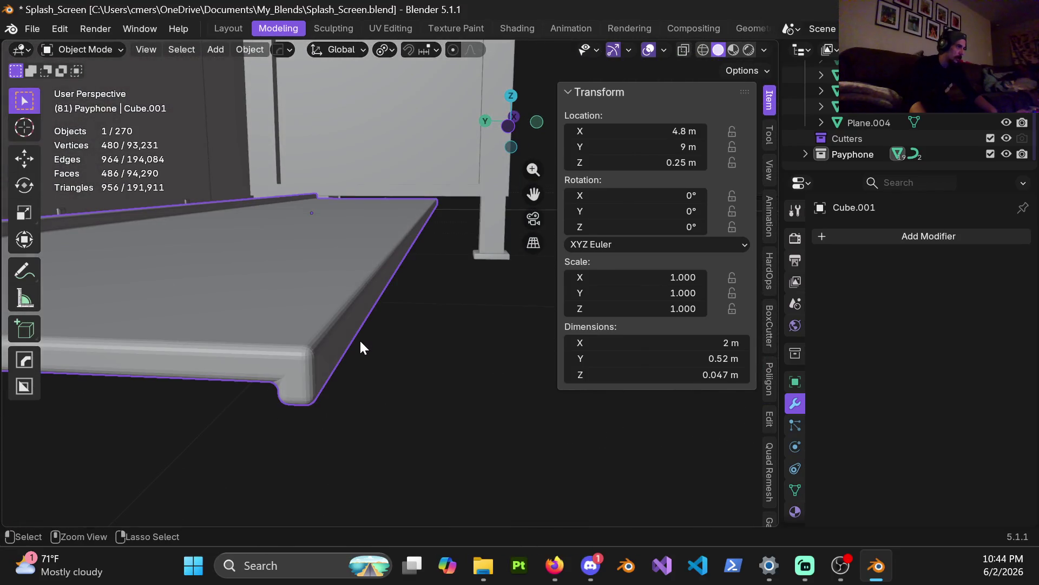
{"action": "key", "text": "Tab"}
{"action": "mouse_move", "coordinate": [354, 345]}
{"action": "middle_mouse_down"}
{"action": "mouse_move", "coordinate": [299, 320]}
{"action": "mouse_move", "coordinate": [302, 332]}
{"action": "middle_mouse_up"}
{"action": "scroll", "coordinate": [368, 238], "scroll_direction": "up", "scroll_amount": 7}
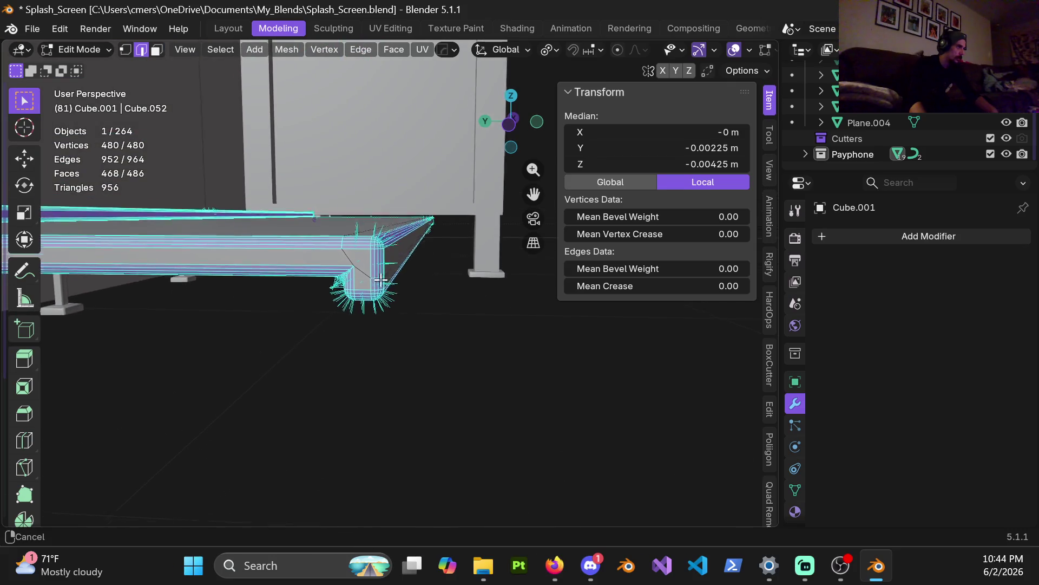
{"action": "mouse_move", "coordinate": [313, 365]}
{"action": "middle_mouse_down"}
{"action": "mouse_move", "coordinate": [427, 295]}
{"action": "mouse_move", "coordinate": [406, 311]}
{"action": "mouse_move", "coordinate": [410, 399]}
{"action": "mouse_move", "coordinate": [409, 389]}
{"action": "middle_mouse_up"}
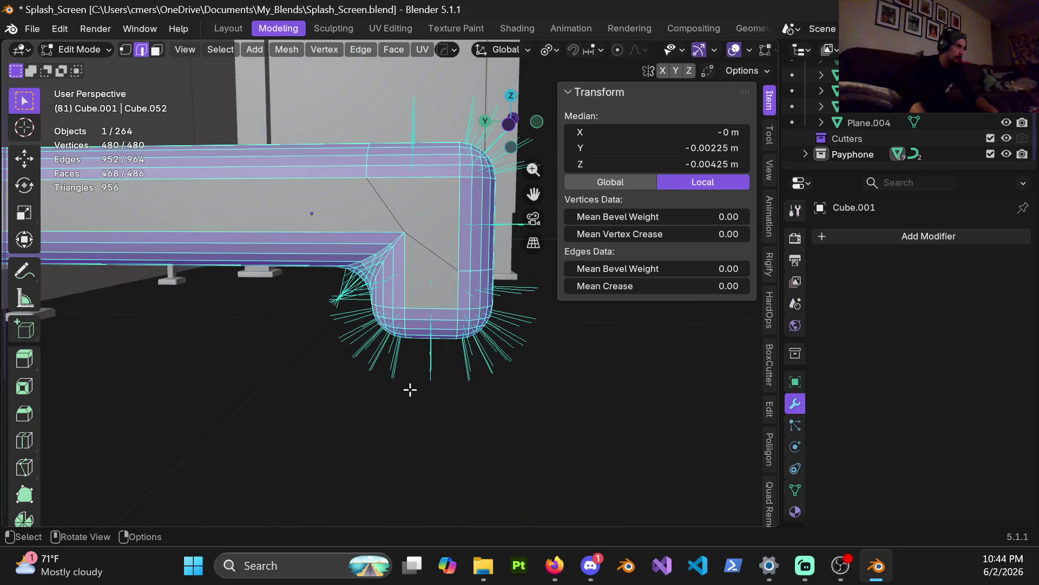
{"action": "middle_click_drag", "start_coordinate": [428, 226], "coordinate": [387, 249], "text": "shift"}
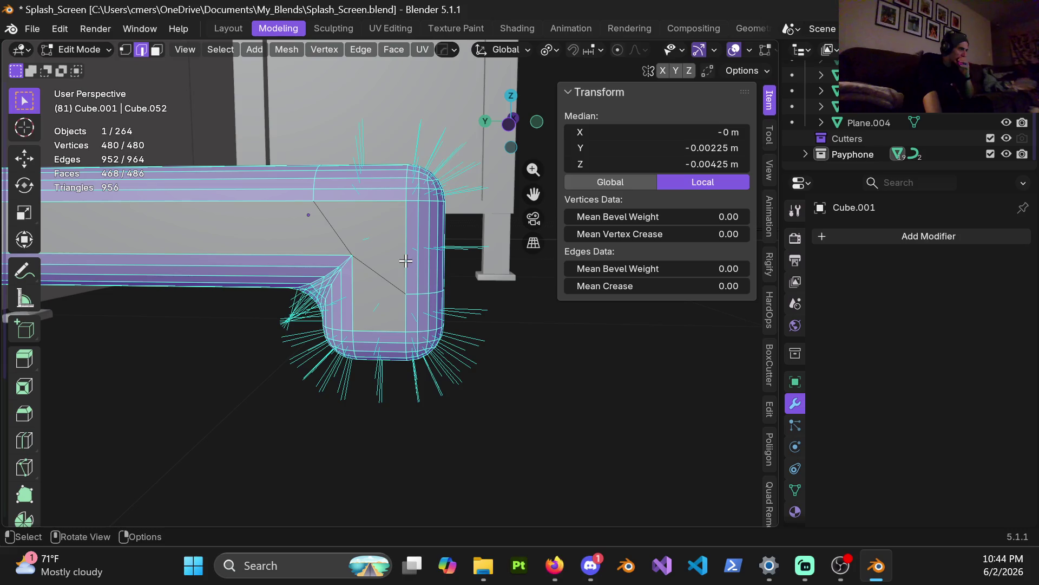
{"action": "scroll", "coordinate": [396, 244], "scroll_direction": "down", "scroll_amount": 2}
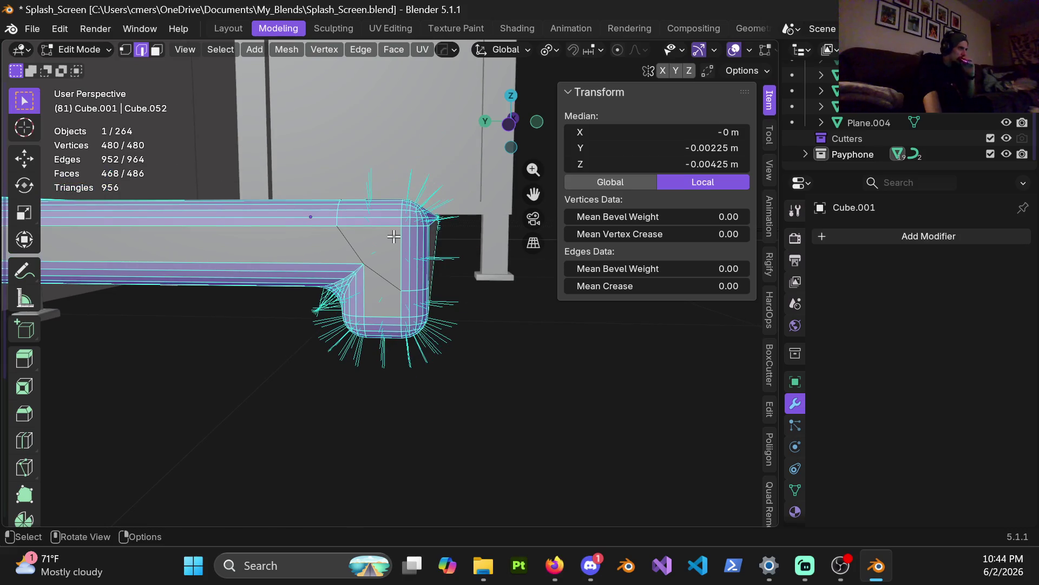
{"action": "scroll", "coordinate": [388, 253], "scroll_direction": "down", "scroll_amount": 1}
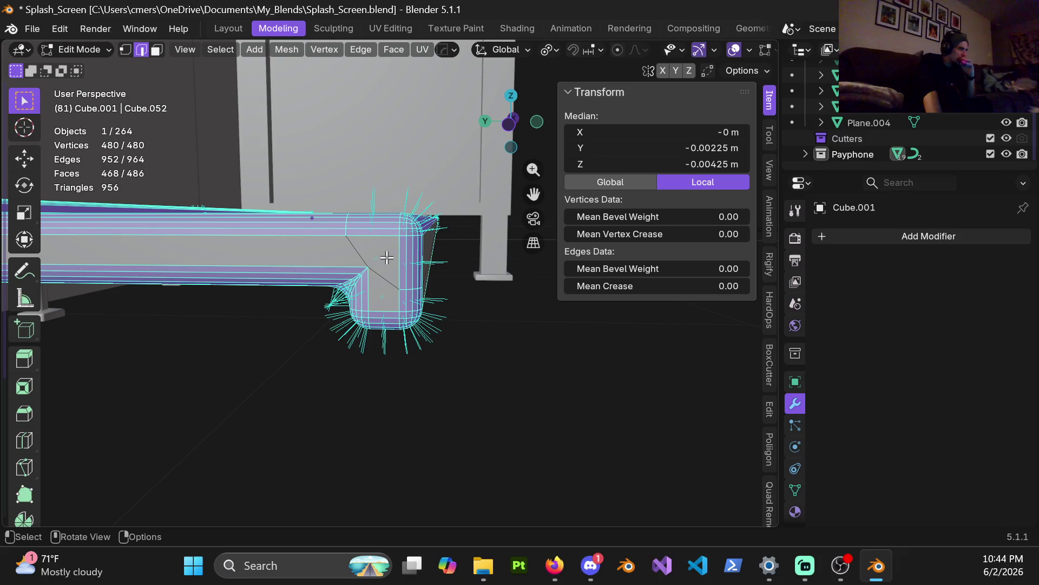
{"action": "mouse_move", "coordinate": [423, 262]}
{"action": "middle_mouse_down"}
{"action": "mouse_move", "coordinate": [216, 259]}
{"action": "mouse_move", "coordinate": [279, 259]}
{"action": "middle_mouse_up"}
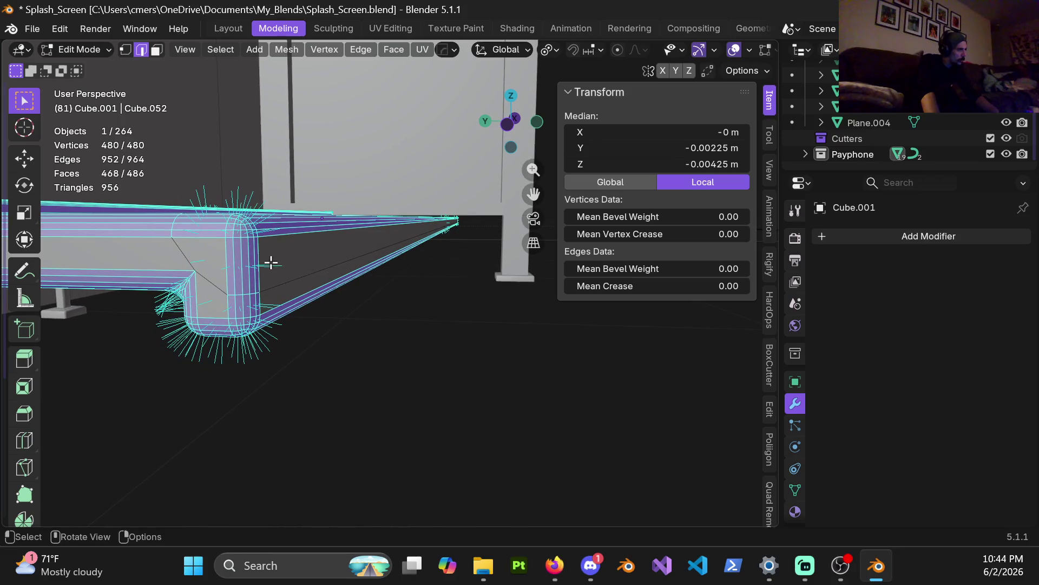
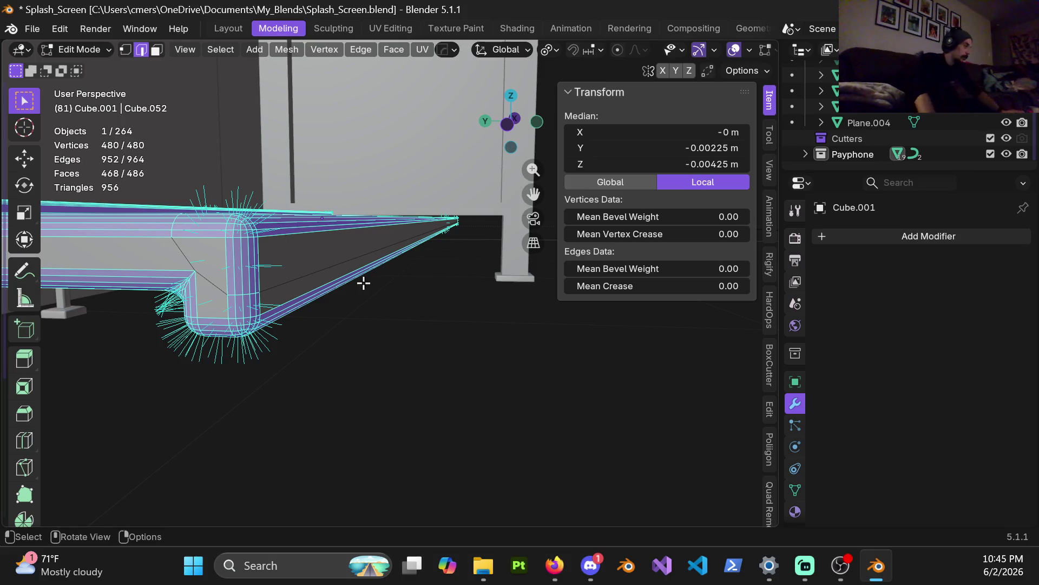
Leave Edit Mode on the shelf and orbit out to view the whole bevelled bench slab
{"action": "scroll", "coordinate": [349, 285], "scroll_direction": "down", "scroll_amount": 3}
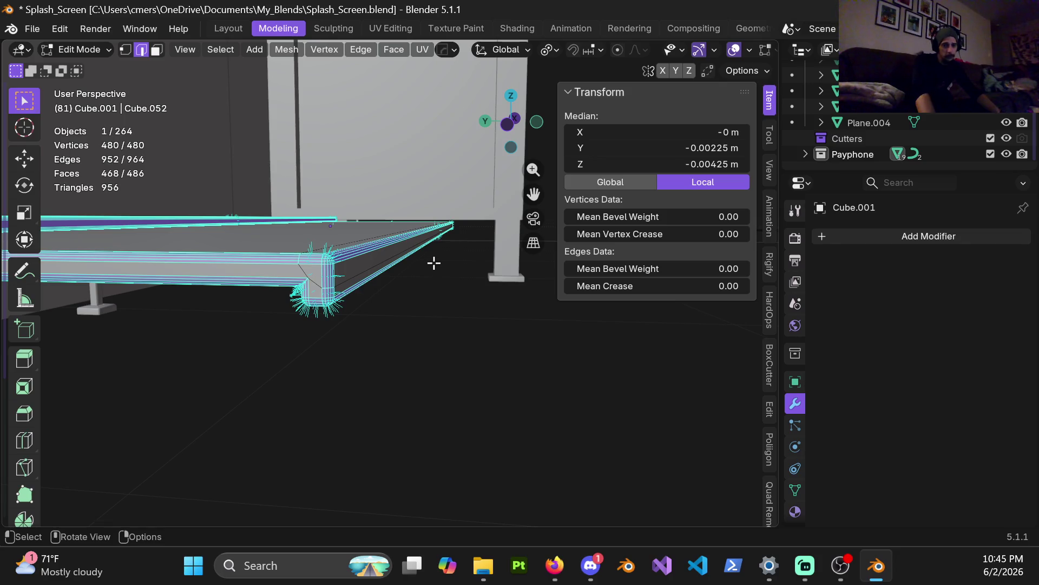
{"action": "middle_click_drag", "start_coordinate": [433, 263], "coordinate": [443, 264]}
{"action": "key", "text": "Tab"}
{"action": "mouse_move", "coordinate": [399, 304]}
{"action": "middle_mouse_down"}
{"action": "mouse_move", "coordinate": [410, 293]}
{"action": "mouse_move", "coordinate": [236, 310]}
{"action": "mouse_move", "coordinate": [427, 341]}
{"action": "mouse_move", "coordinate": [297, 325]}
{"action": "mouse_move", "coordinate": [327, 341]}
{"action": "mouse_move", "coordinate": [467, 363]}
{"action": "mouse_move", "coordinate": [368, 374]}
{"action": "mouse_move", "coordinate": [414, 309]}
{"action": "middle_mouse_up"}
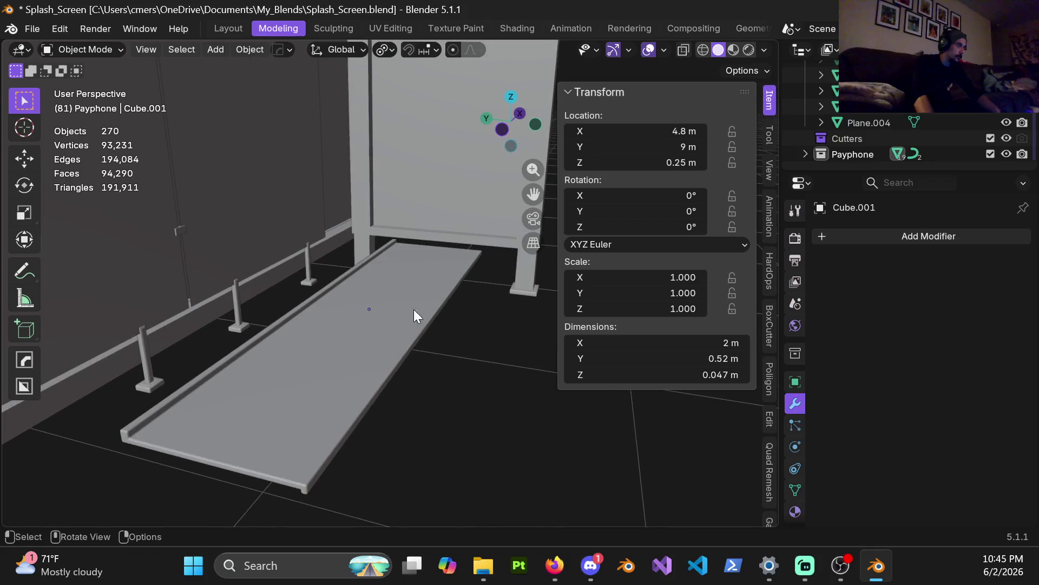
Hide the payphone body with H and reselect the shelf
{"action": "left_click", "coordinate": [355, 304]}
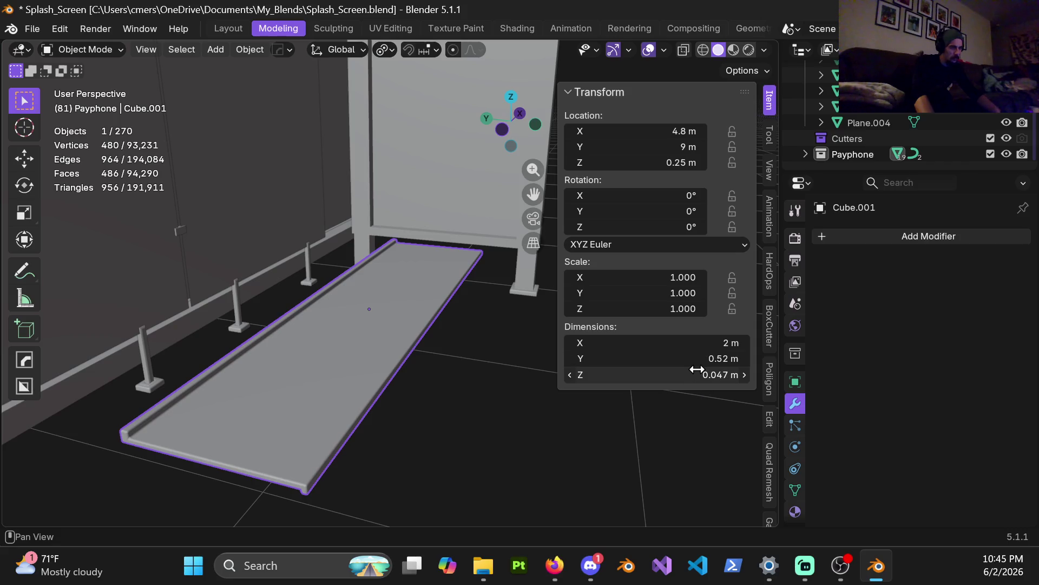
{"action": "mouse_move", "coordinate": [387, 320]}
{"action": "middle_mouse_down"}
{"action": "mouse_move", "coordinate": [323, 330]}
{"action": "mouse_move", "coordinate": [321, 307]}
{"action": "mouse_move", "coordinate": [209, 297]}
{"action": "mouse_move", "coordinate": [399, 276]}
{"action": "mouse_move", "coordinate": [378, 239]}
{"action": "middle_mouse_up"}
{"action": "left_click", "coordinate": [403, 220]}
{"action": "key", "text": "h"}
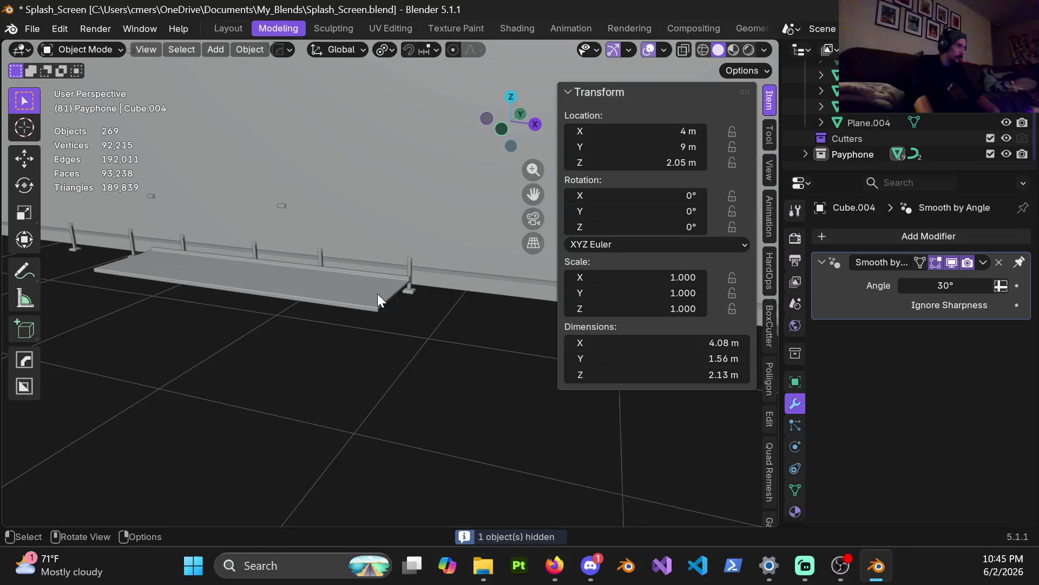
{"action": "left_click", "coordinate": [379, 291]}
Frame the shelf's profile in a close right-side orthographic view with the N sidebar closed
{"action": "mouse_move", "coordinate": [379, 290]}
{"action": "middle_mouse_down"}
{"action": "mouse_move", "coordinate": [277, 288]}
{"action": "mouse_move", "coordinate": [262, 268]}
{"action": "mouse_move", "coordinate": [288, 248]}
{"action": "middle_mouse_up"}
{"action": "middle_click_drag", "start_coordinate": [189, 261], "coordinate": [336, 262], "text": "shift"}
{"action": "scroll", "coordinate": [359, 252], "scroll_direction": "up", "scroll_amount": 6}
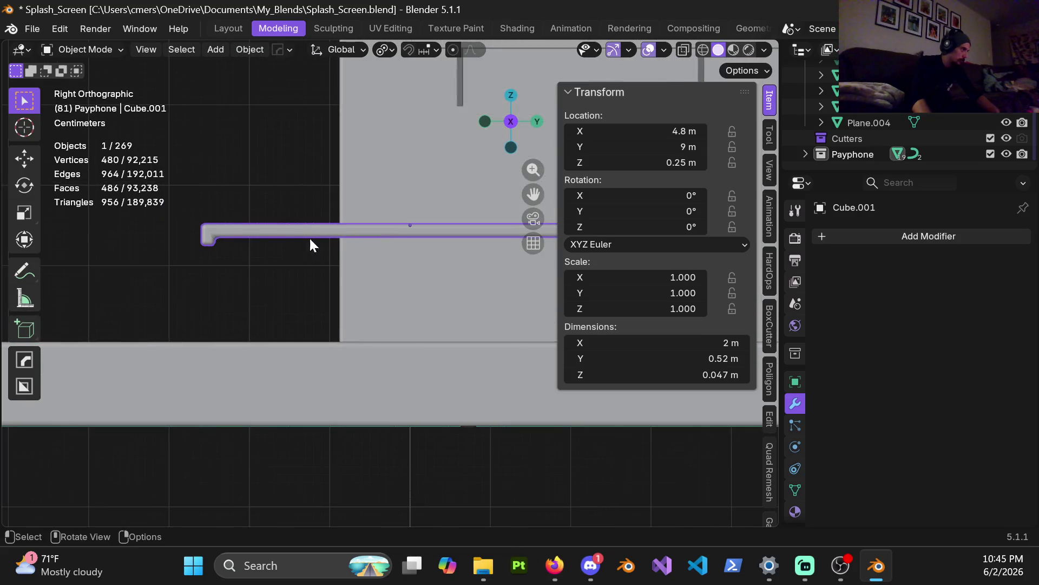
{"action": "middle_click_drag", "start_coordinate": [275, 229], "coordinate": [278, 239], "text": "shift"}
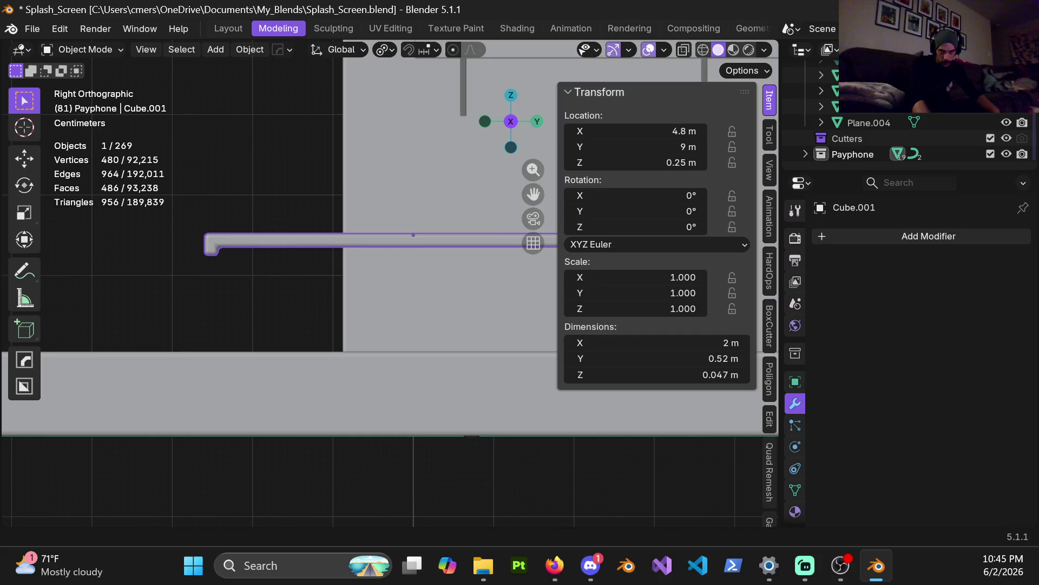
{"action": "key", "text": "alt+Tab"}
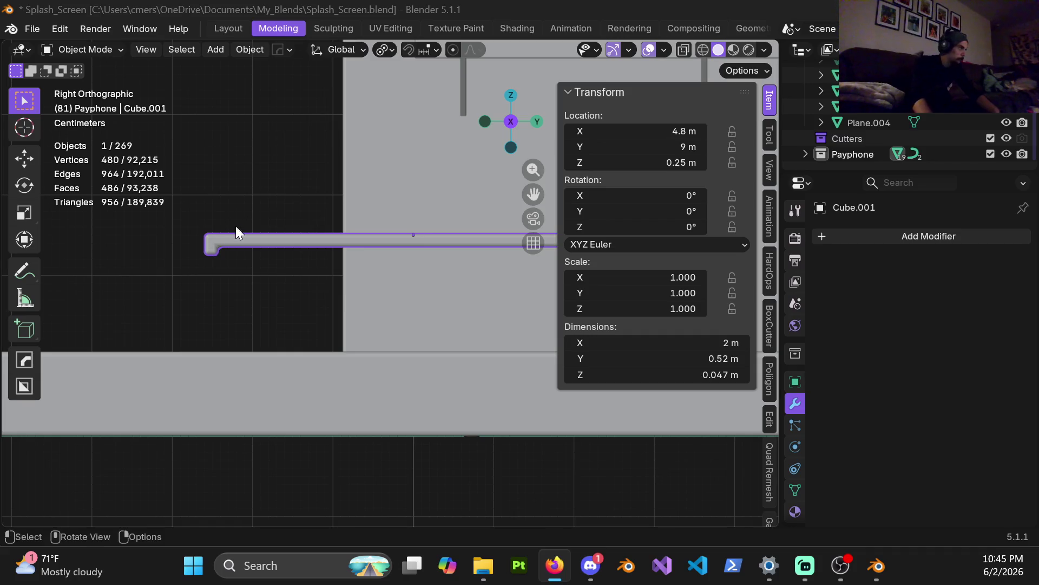
{"action": "middle_click_drag", "start_coordinate": [235, 226], "coordinate": [236, 245], "text": "shift"}
{"action": "key", "text": "n"}
{"action": "key", "text": "shift"}
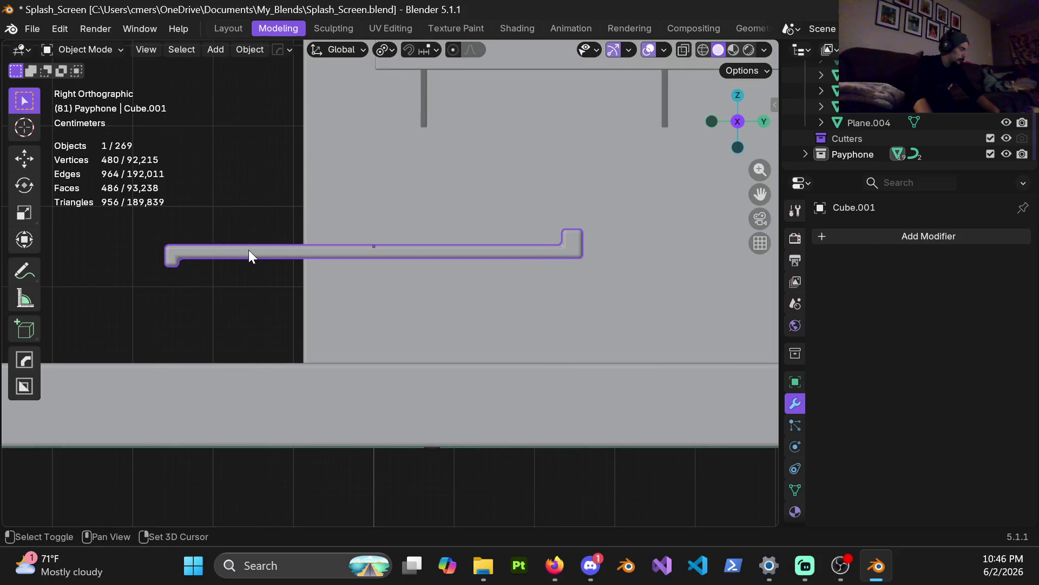
Snap the 3D cursor to the shelf's centre and add a Single Vert mesh object there
{"action": "key", "text": "shift+s"}
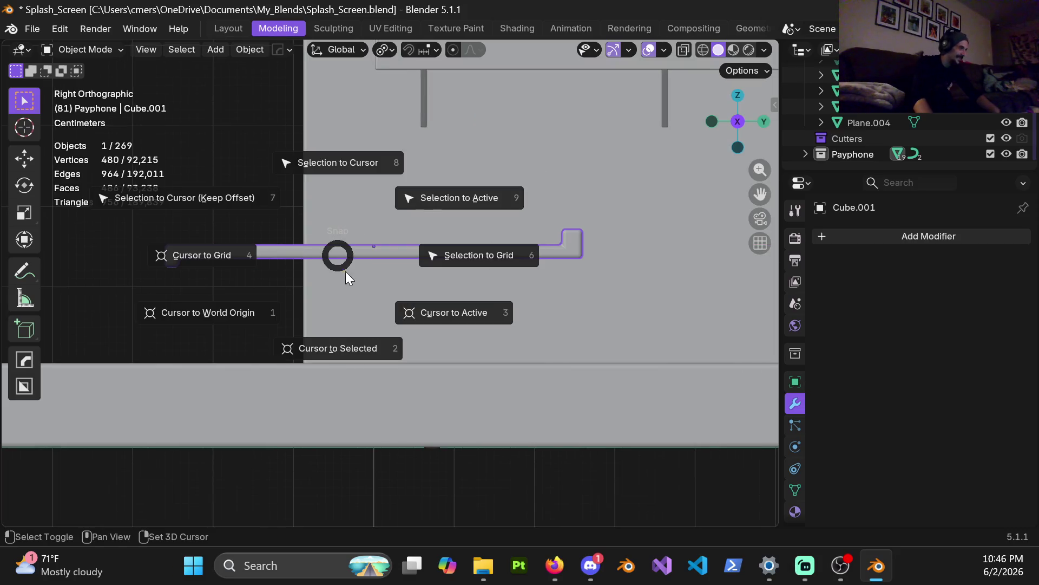
{"action": "left_click", "coordinate": [332, 348]}
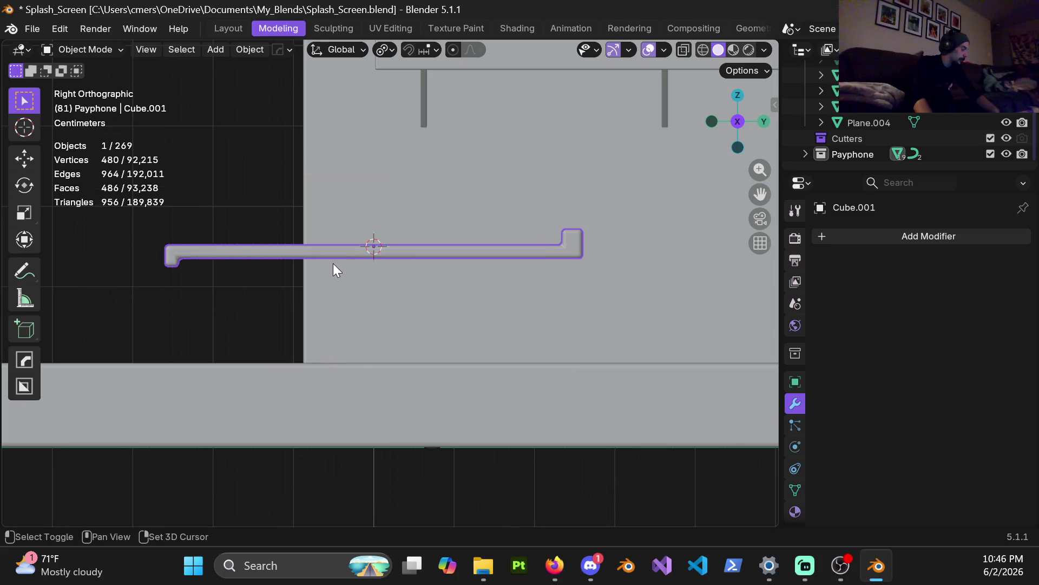
{"action": "key", "text": "shift+a"}
{"action": "mouse_move", "coordinate": [318, 223]}
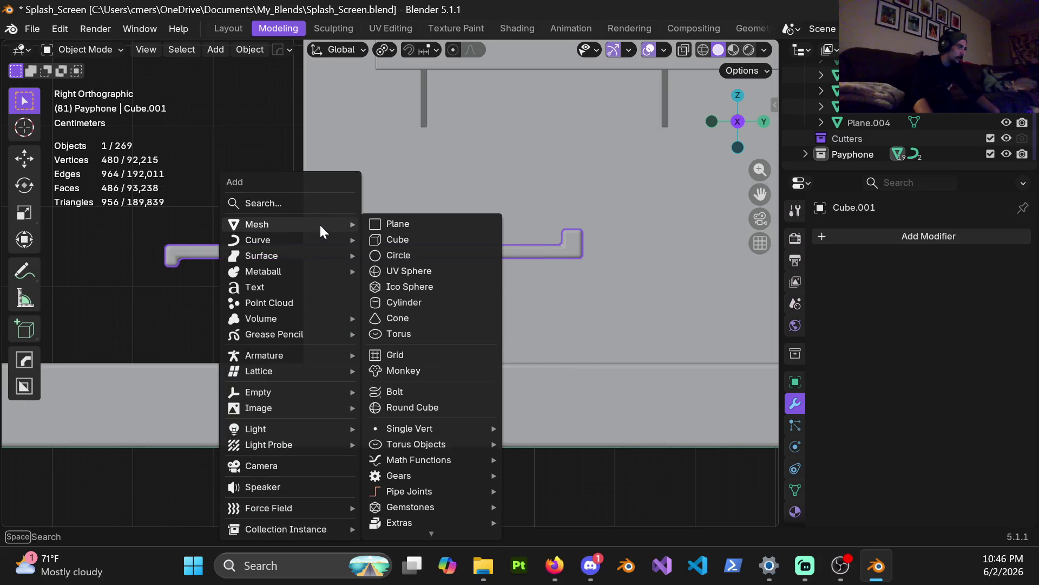
{"action": "mouse_move", "coordinate": [438, 422]}
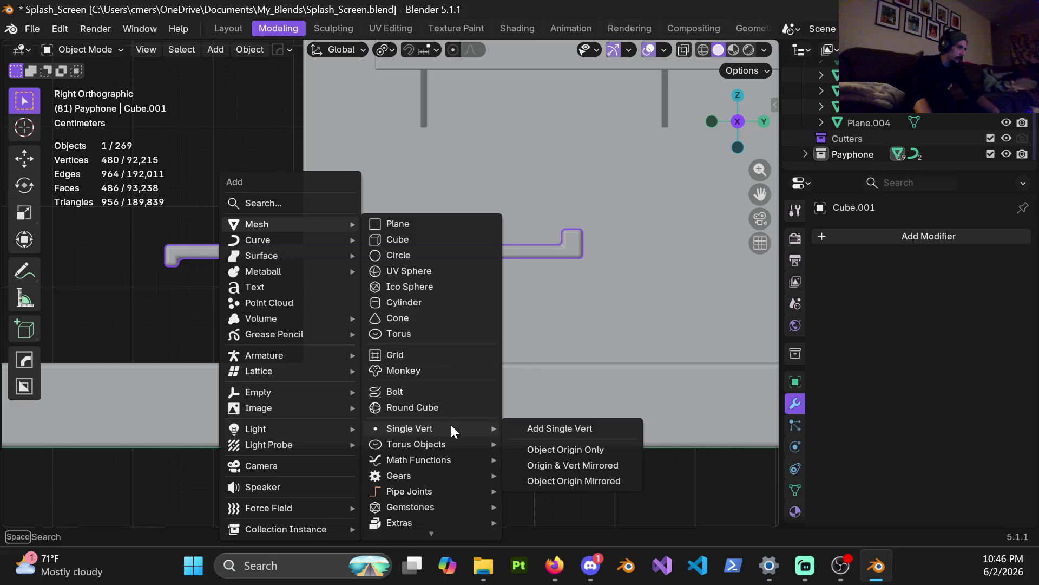
{"action": "left_click", "coordinate": [583, 428]}
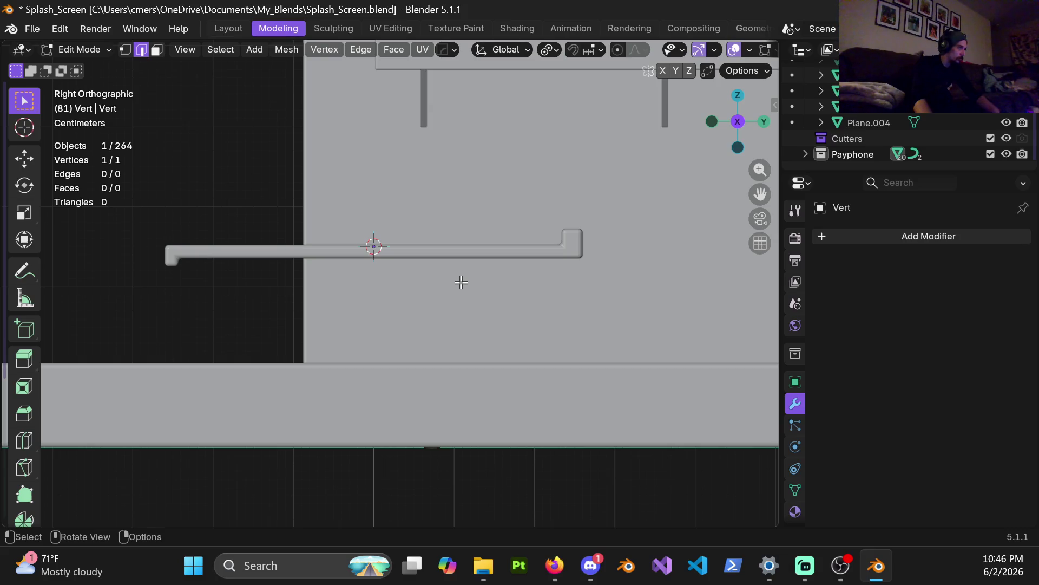
Move the new vertex vertically and switch the viewport to wireframe shading
{"action": "key", "text": "g"}
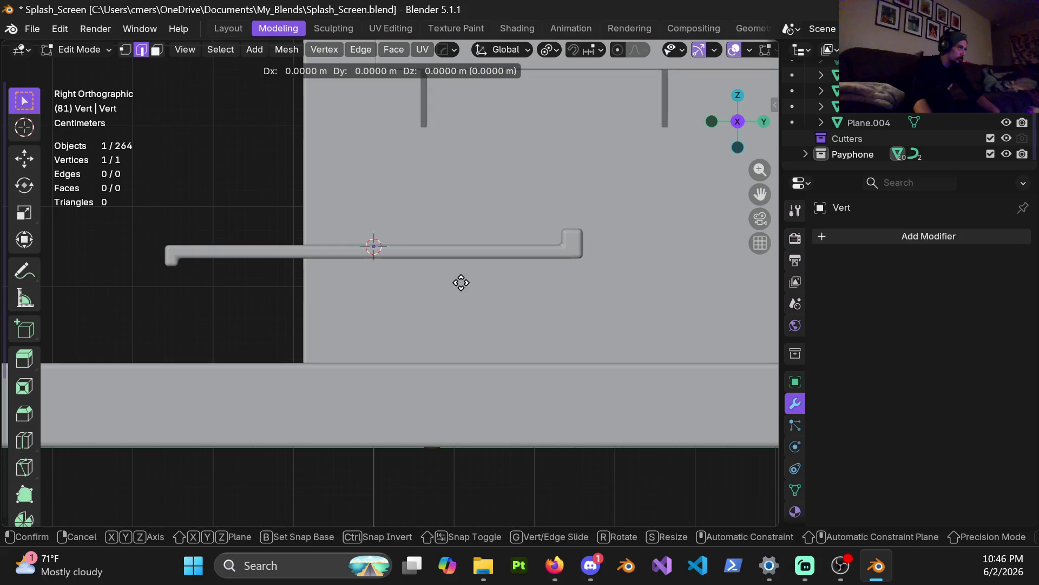
{"action": "key", "text": "z"}
{"action": "left_click", "coordinate": [461, 306]}
{"action": "key", "text": "z"}
{"action": "left_click", "coordinate": [393, 284]}
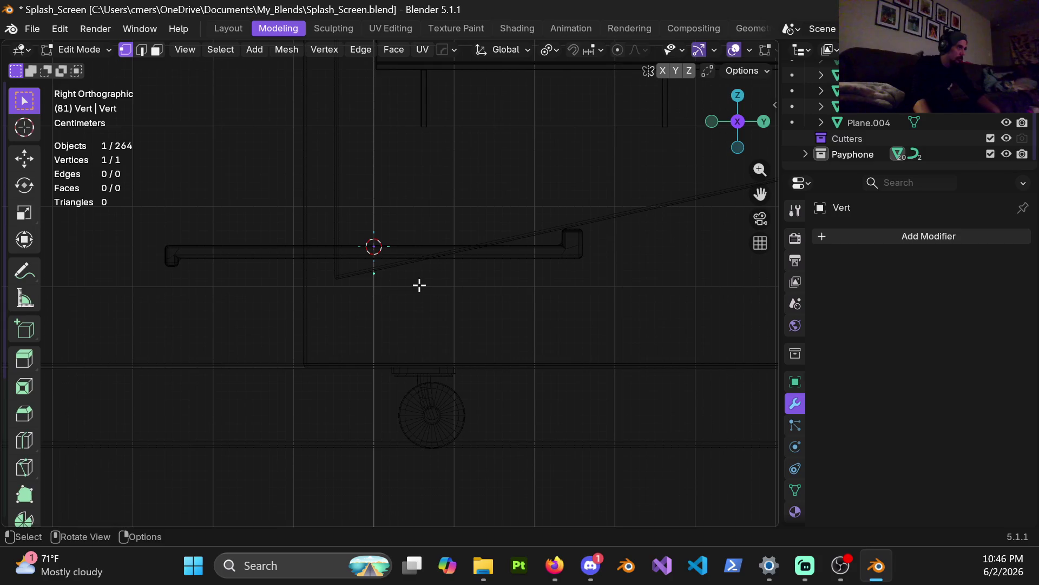
Move the vertex -0.25 m along Y
{"action": "key", "text": "g"}
{"action": "key", "text": "x"}
{"action": "key", "text": "Escape"}
{"action": "key", "text": "g"}
{"action": "key", "text": "y"}
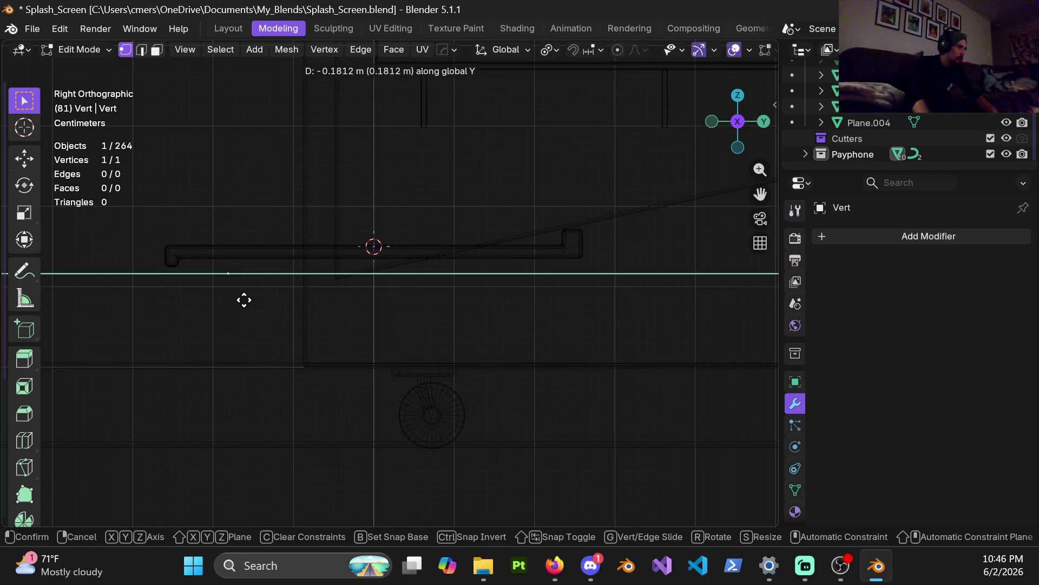
{"action": "left_click", "coordinate": [197, 298]}
Place the vertex under the lip's left corner and extrude a short edge along the lip bottom
{"action": "middle_click_drag", "start_coordinate": [186, 267], "coordinate": [427, 274], "text": "shift"}
{"action": "scroll", "coordinate": [323, 278], "scroll_direction": "up", "scroll_amount": 5}
{"action": "scroll", "coordinate": [399, 288], "scroll_direction": "up", "scroll_amount": 4}
{"action": "key", "text": "g"}
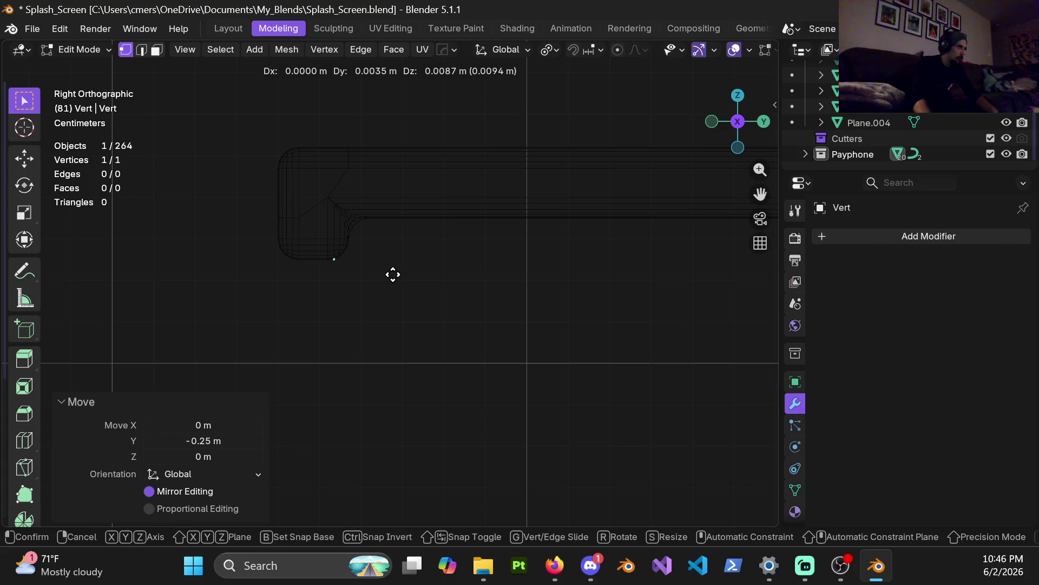
{"action": "left_click", "coordinate": [393, 275]}
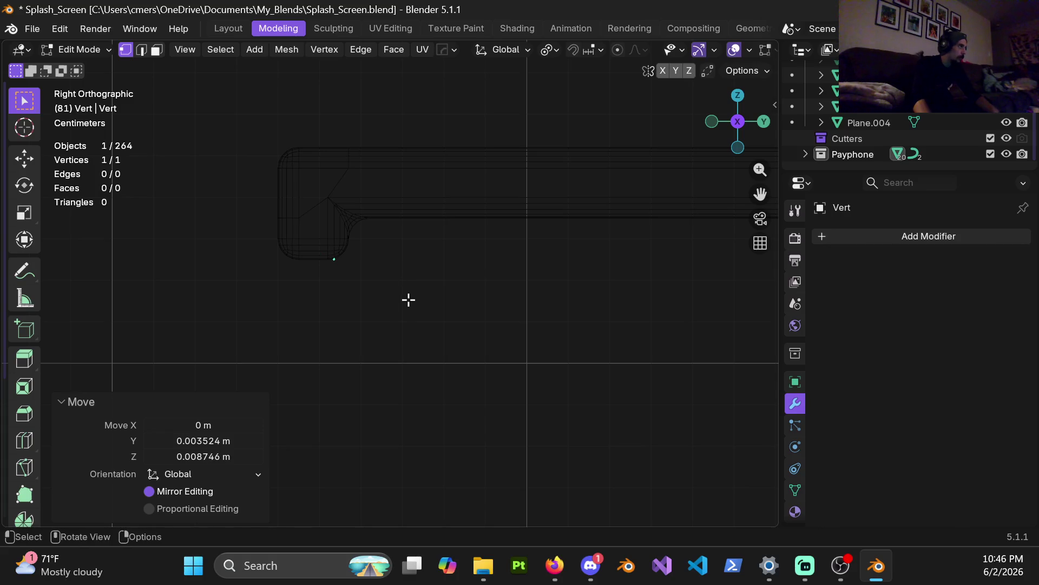
{"action": "key", "text": "e"}
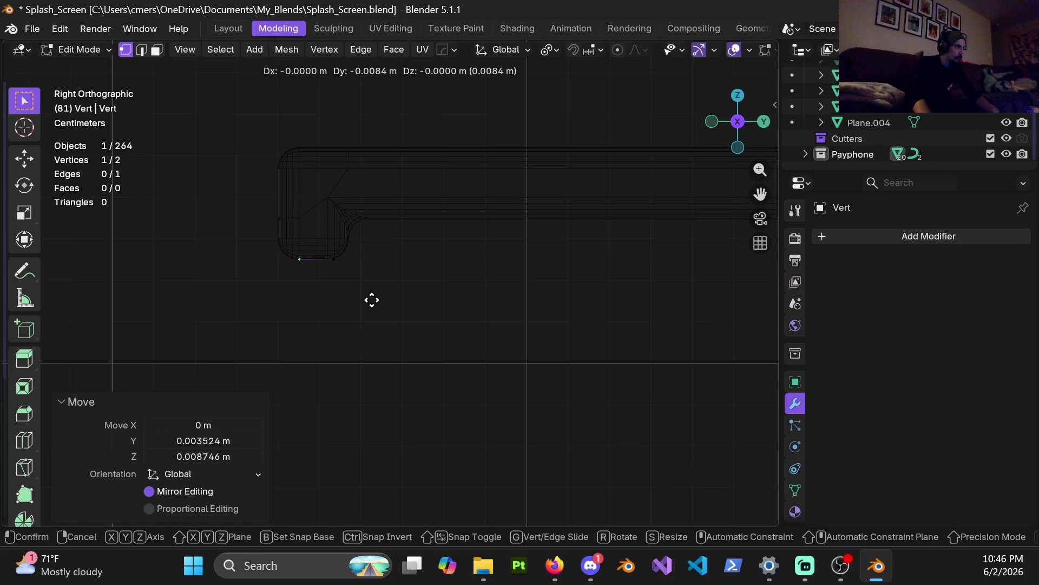
{"action": "left_click", "coordinate": [372, 300]}
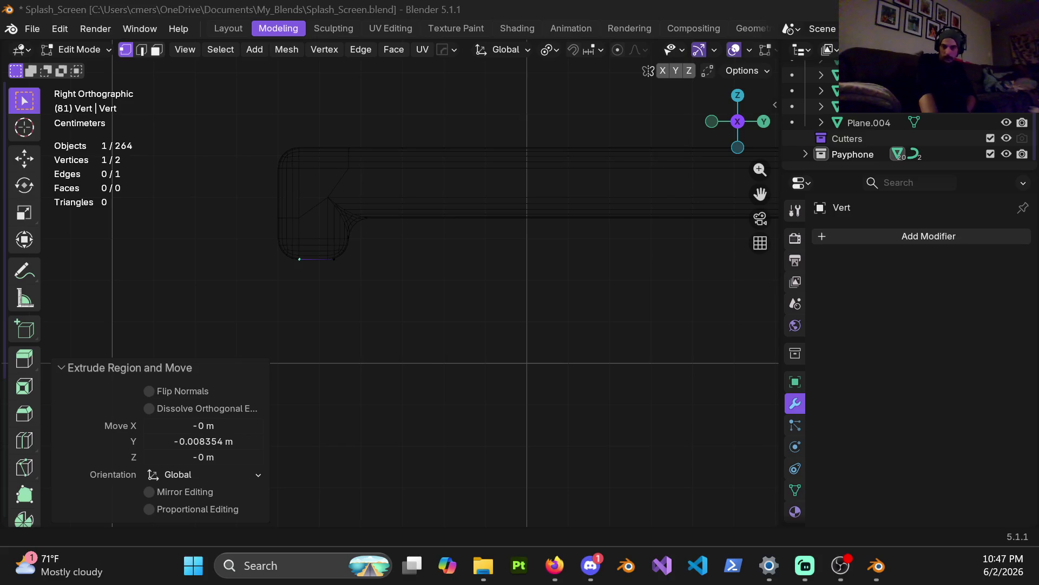
{"action": "key", "text": "alt+Tab"}
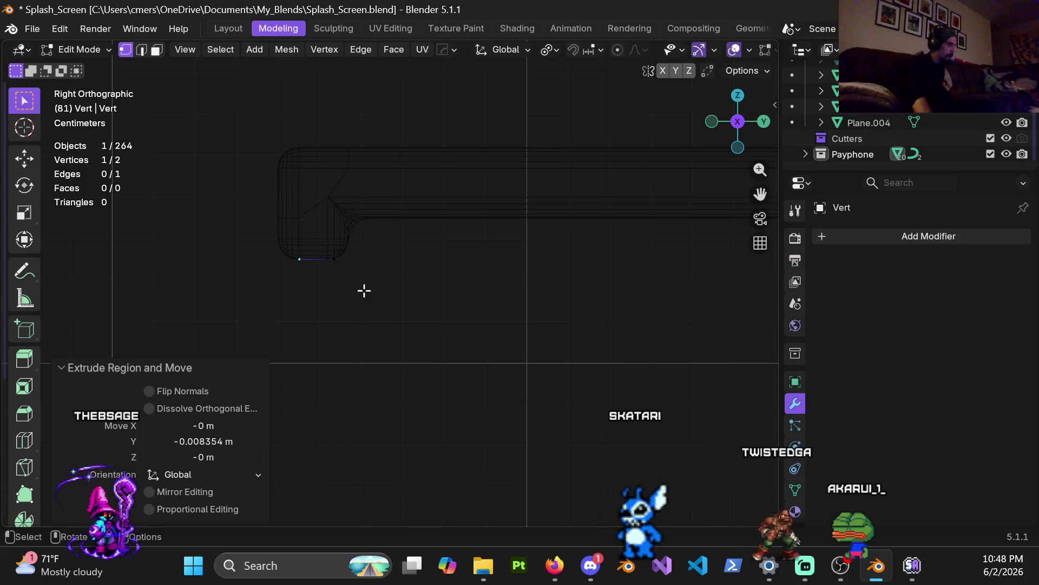
{"action": "scroll", "coordinate": [317, 267], "scroll_direction": "up", "scroll_amount": 3}
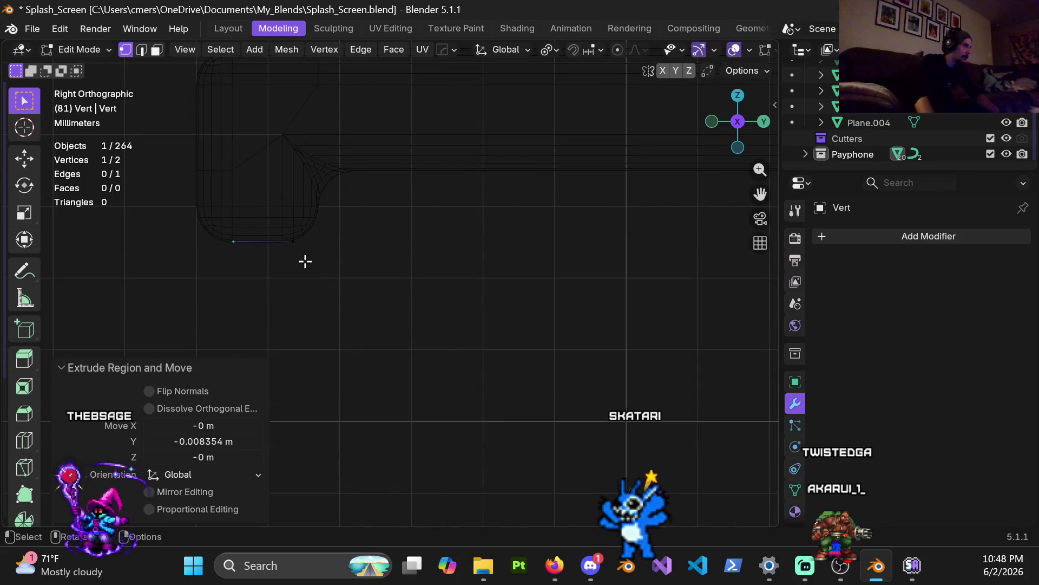
Select the end vertex under the lip corner, toggle Object/Edit Mode, and extrude another vertex
{"action": "left_click_drag", "start_coordinate": [273, 261], "coordinate": [325, 301]}
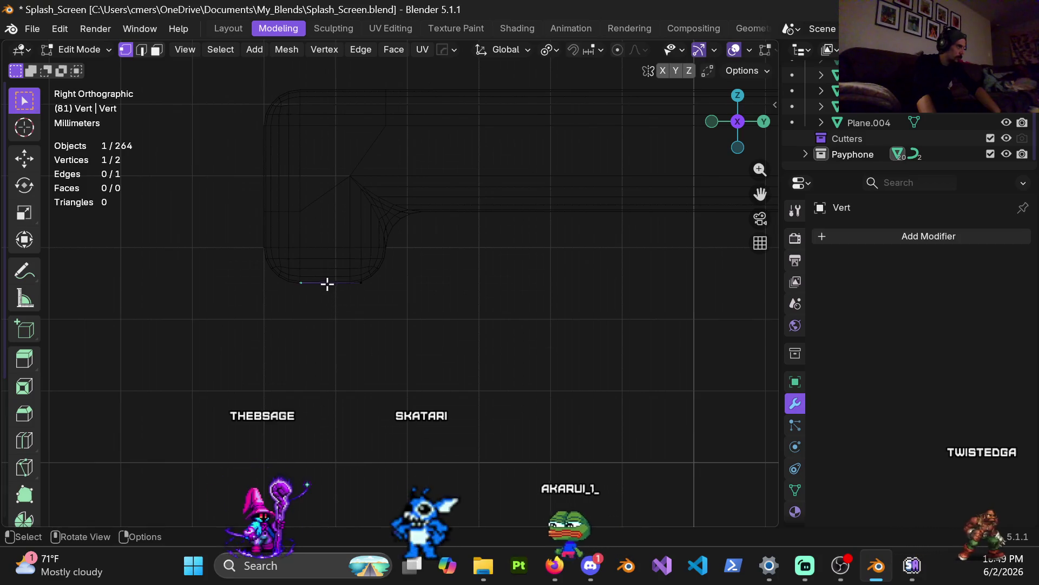
{"action": "scroll", "coordinate": [321, 211], "scroll_direction": "down", "scroll_amount": 3}
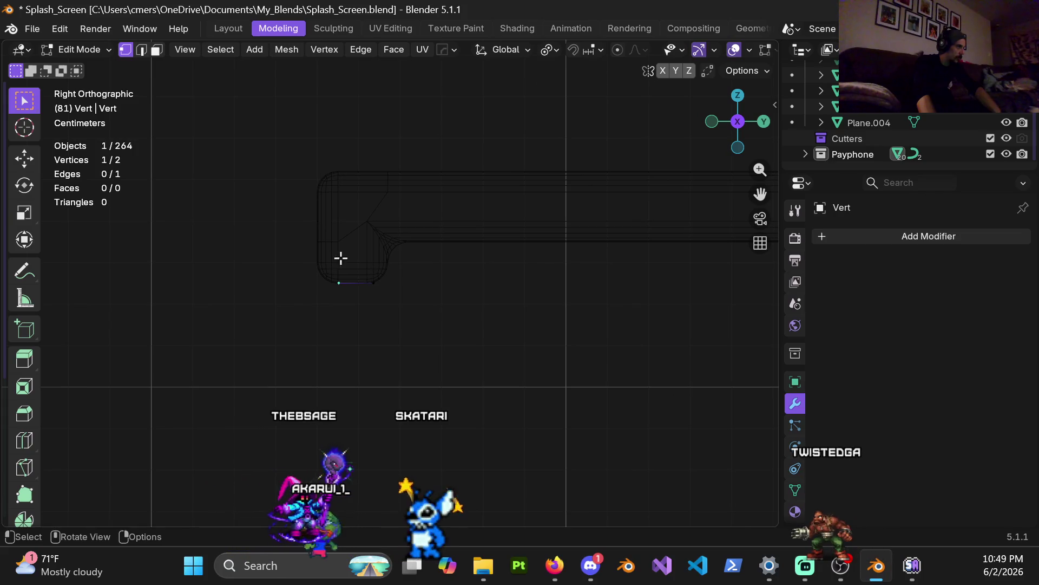
{"action": "scroll", "coordinate": [516, 283], "scroll_direction": "down", "scroll_amount": 3}
{"action": "key", "text": "ctrl+Tab"}
{"action": "left_click", "coordinate": [352, 279]}
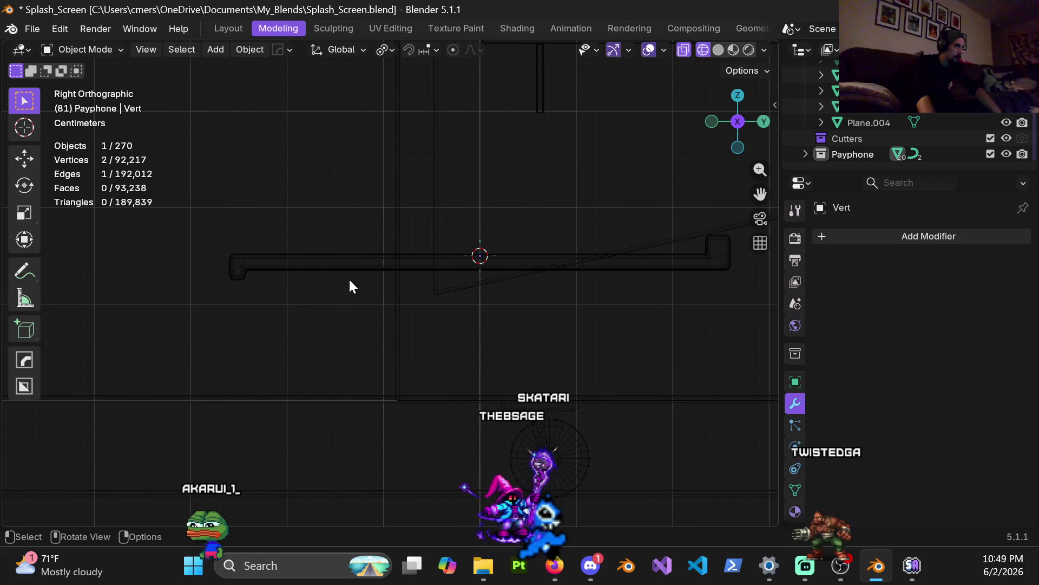
{"action": "key", "text": "ctrl+Tab"}
{"action": "left_click", "coordinate": [459, 285]}
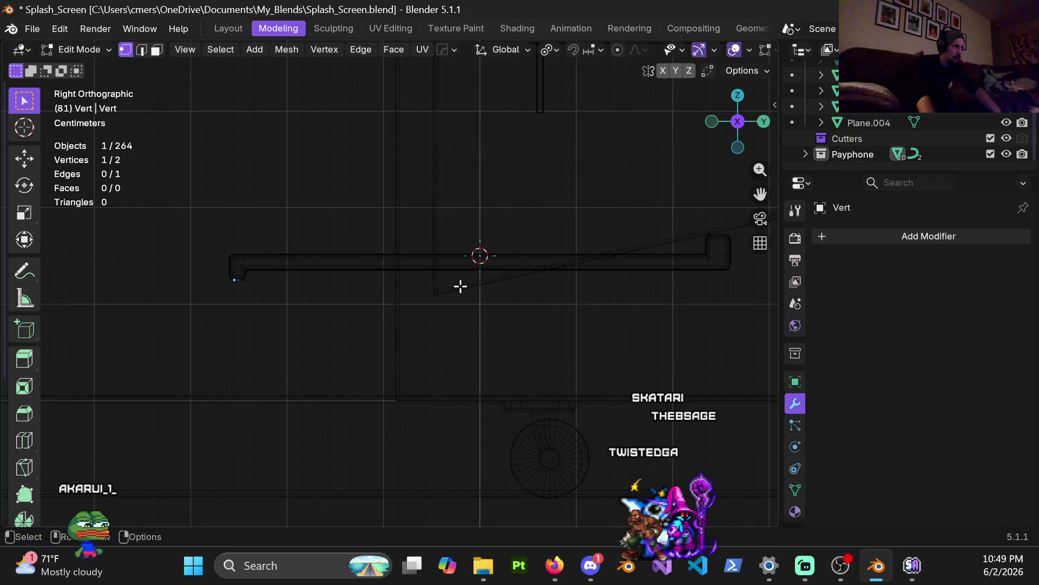
{"action": "scroll", "coordinate": [384, 283], "scroll_direction": "up", "scroll_amount": 6}
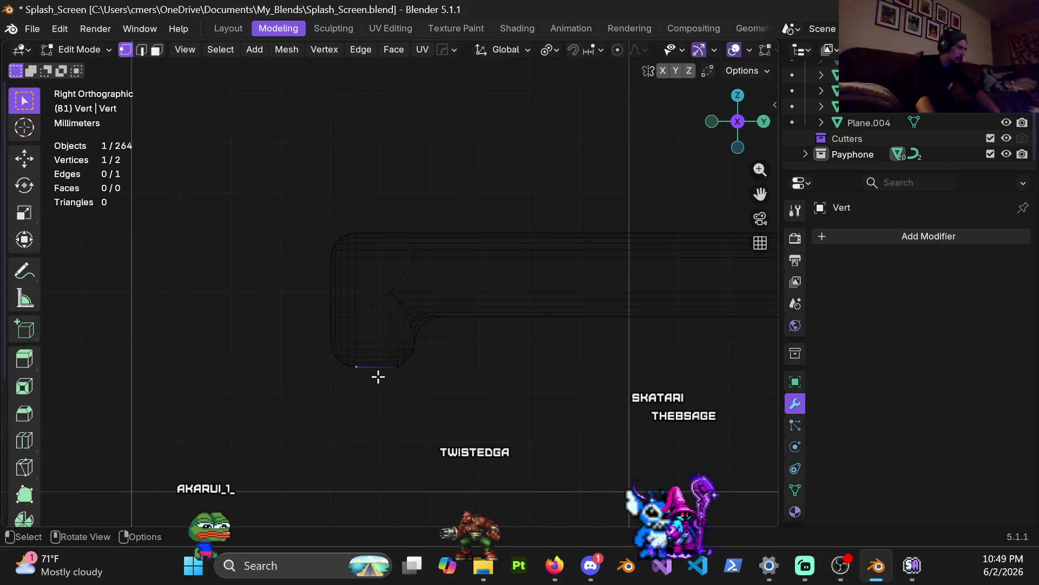
{"action": "key", "text": "e"}
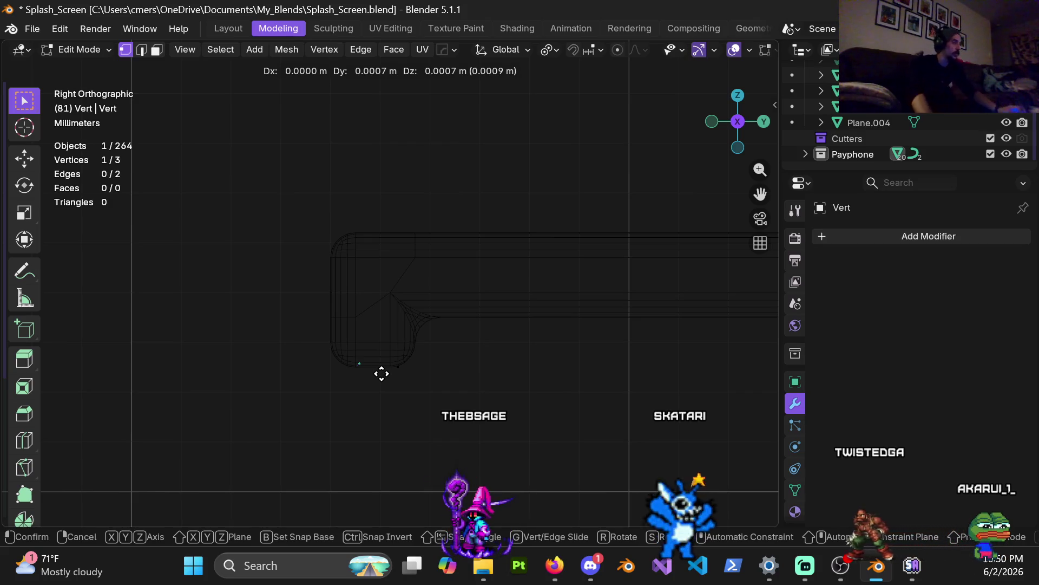
Undo the extra extruded vertex and slide the selected endpoint along Y
{"action": "left_click", "coordinate": [379, 330]}
{"action": "key", "text": "ctrl+z"}
{"action": "scroll", "coordinate": [376, 413], "scroll_direction": "up", "scroll_amount": 4}
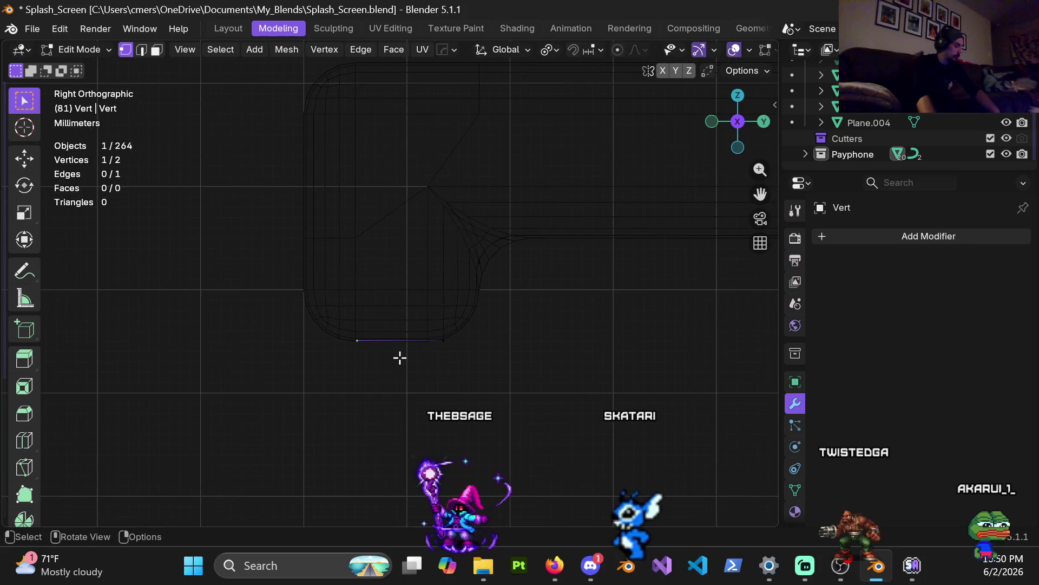
{"action": "key", "text": "g"}
{"action": "key", "text": "y"}
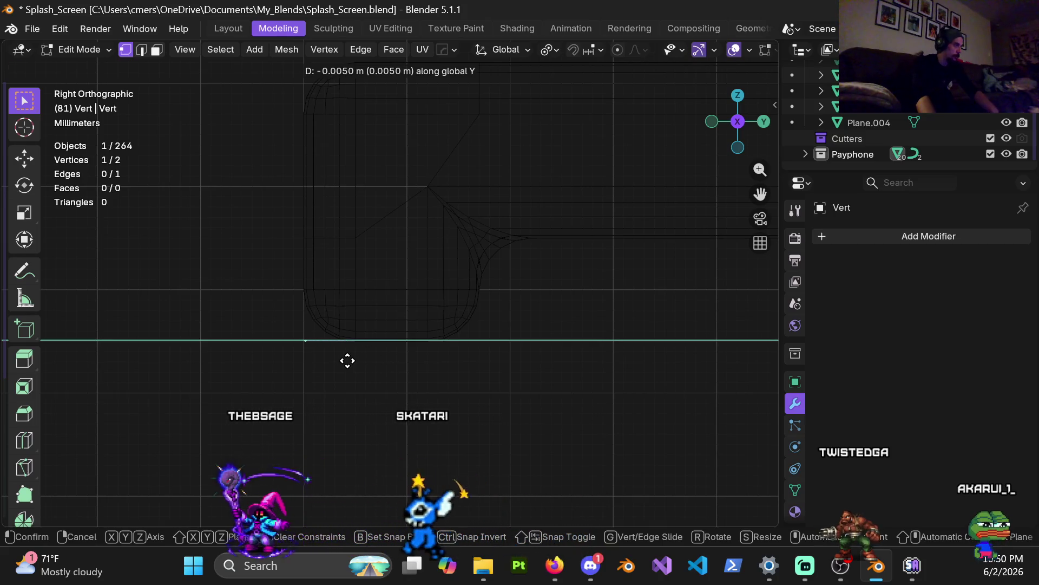
{"action": "left_click", "coordinate": [347, 361]}
Slide the edge's other vertex along Y to match the shelf profile's width
{"action": "left_click_drag", "start_coordinate": [429, 327], "coordinate": [466, 368]}
{"action": "key", "text": "g"}
{"action": "key", "text": "y"}
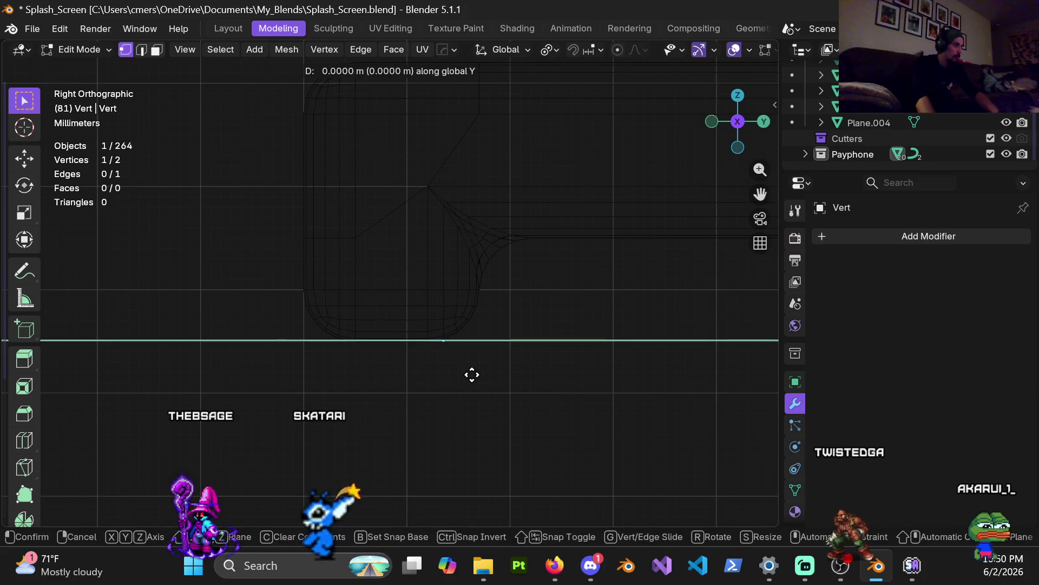
{"action": "left_click", "coordinate": [497, 375]}
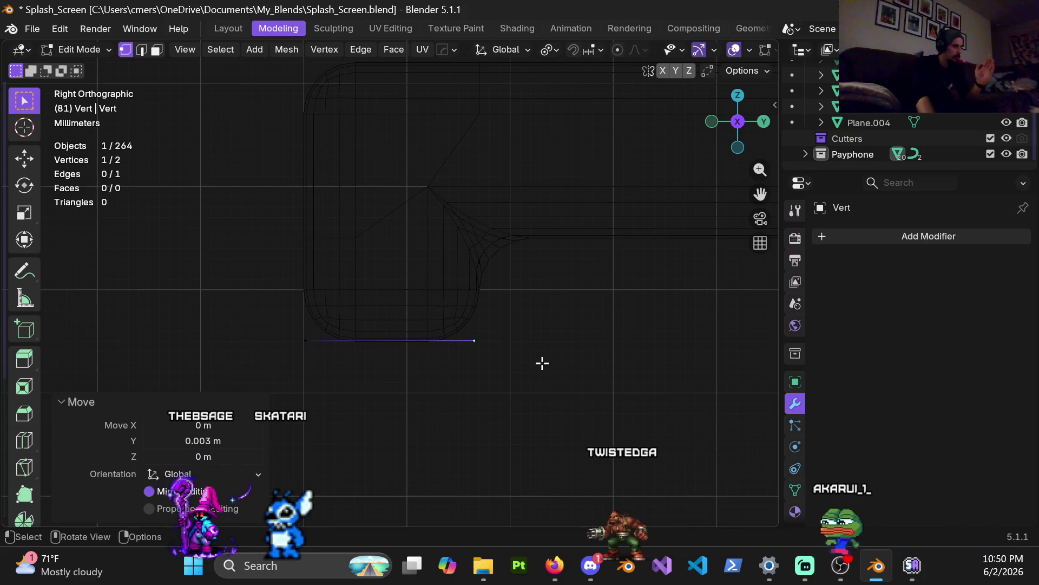
{"action": "key", "text": "g"}
{"action": "key", "text": "y"}
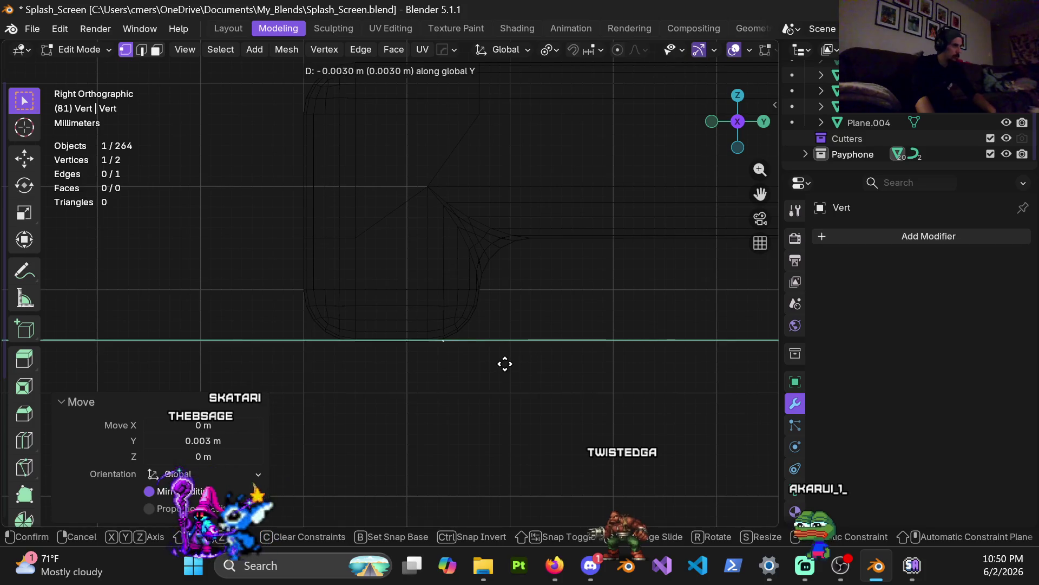
{"action": "left_click", "coordinate": [513, 365]}
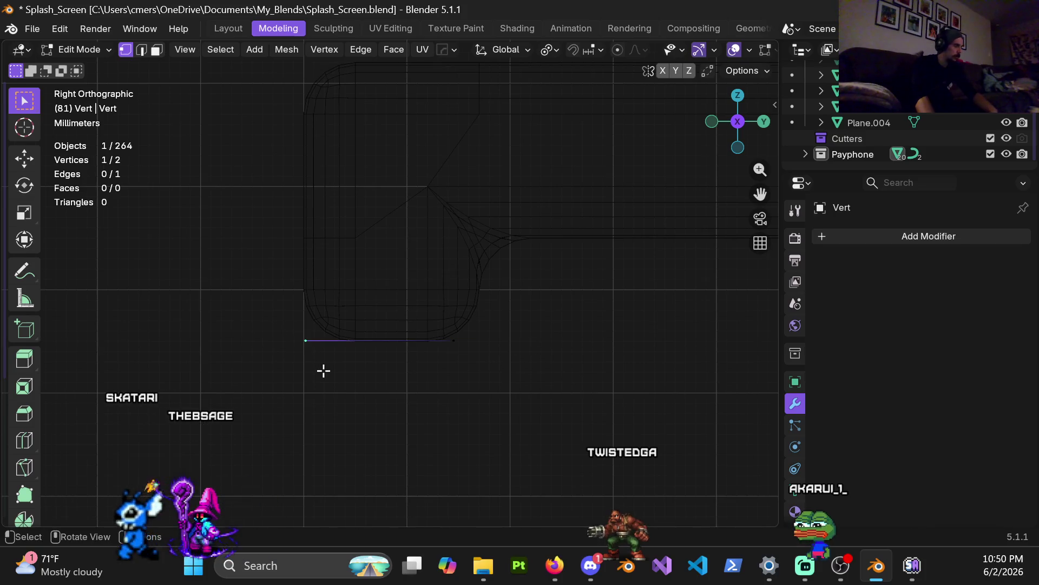
{"action": "key", "text": "g"}
{"action": "key", "text": "y"}
{"action": "left_click", "coordinate": [346, 368]}
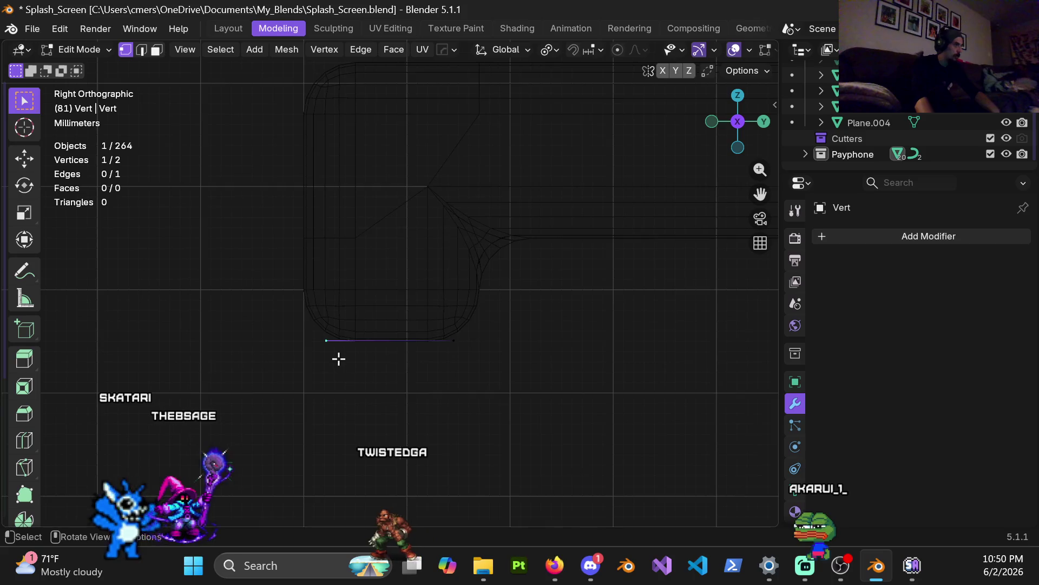
Try extruding another vertex from the endpoint, then cancel and undo it
{"action": "scroll", "coordinate": [358, 325], "scroll_direction": "down", "scroll_amount": 4}
{"action": "scroll", "coordinate": [452, 334], "scroll_direction": "up", "scroll_amount": 4}
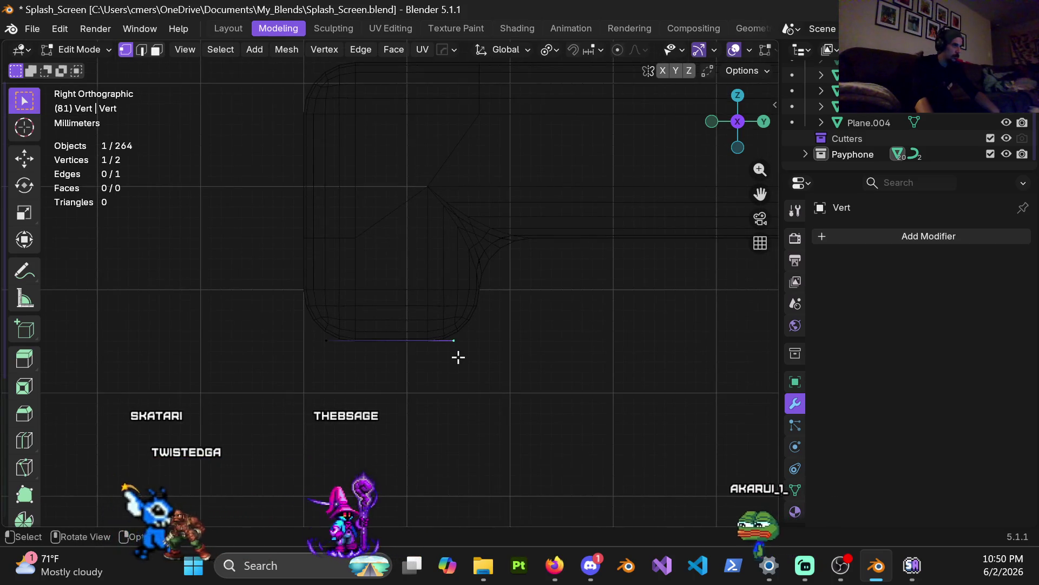
{"action": "key", "text": "e"}
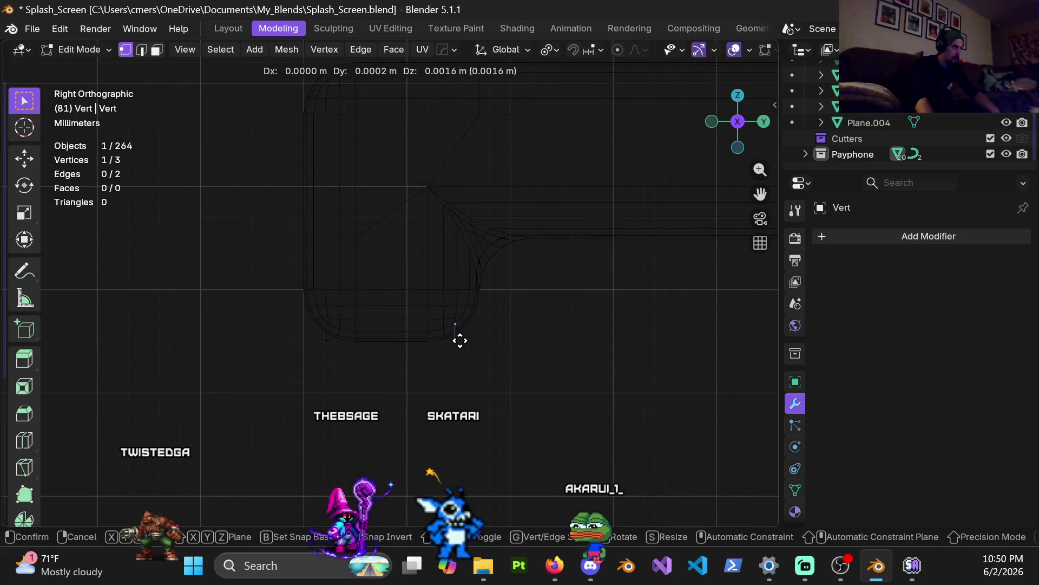
{"action": "right_click", "coordinate": [459, 340]}
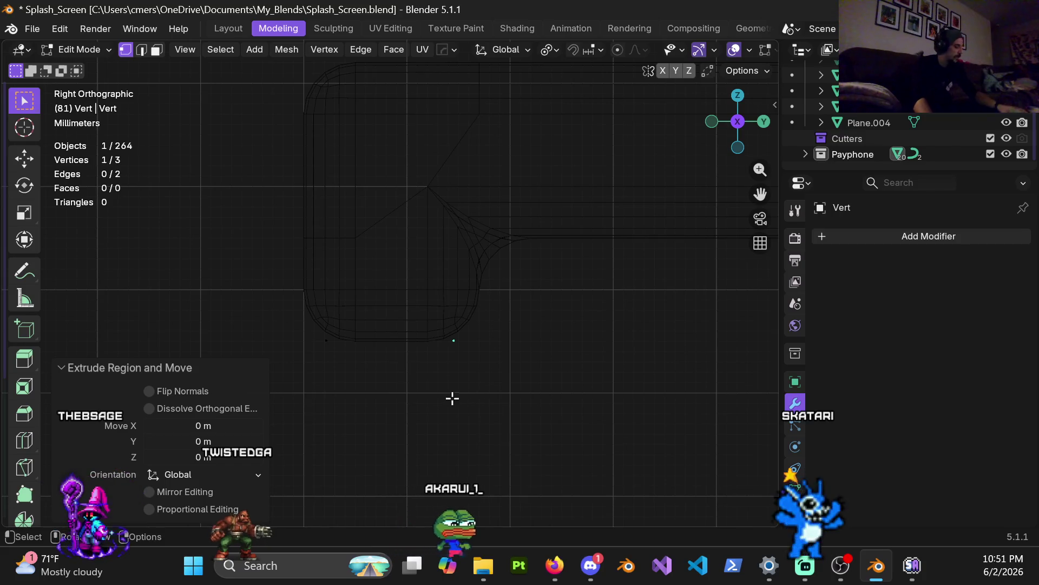
{"action": "key", "text": "e"}
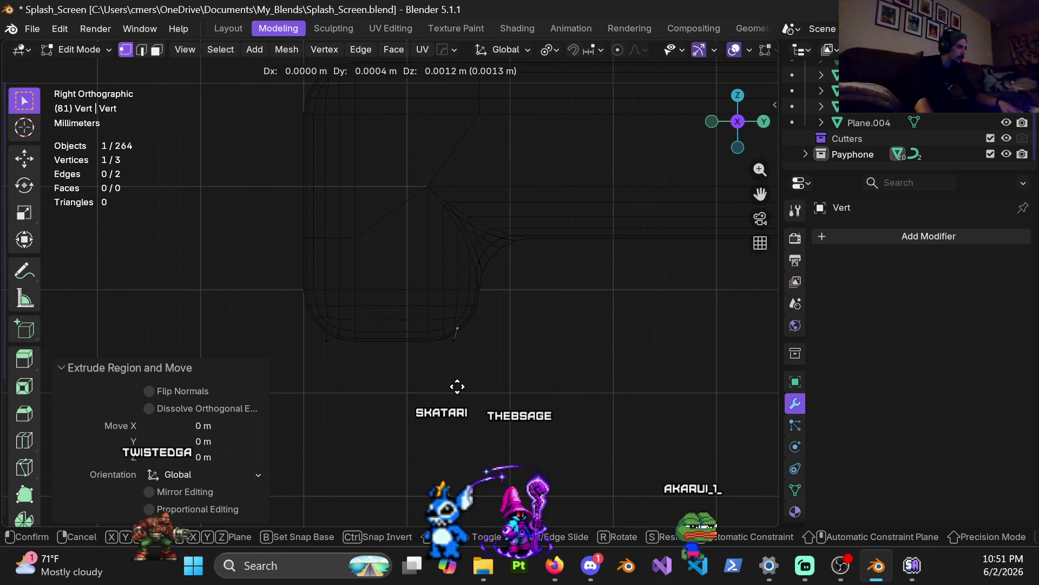
{"action": "key", "text": "Escape"}
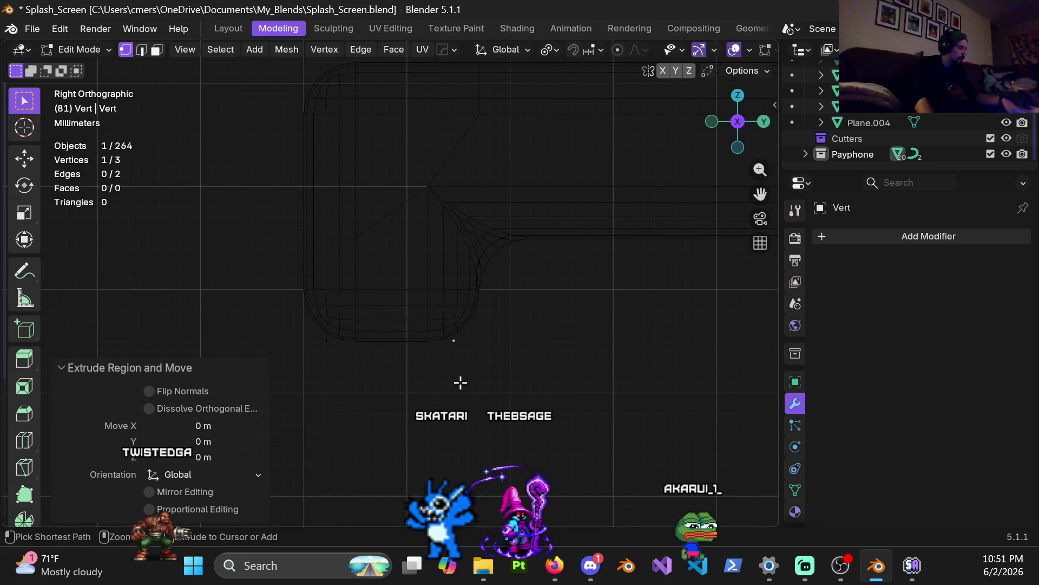
{"action": "key", "text": "ctrl+z"}
Lower the whole edge about 0.0104 m along Z beneath the lip, then select Cube.001
{"action": "scroll", "coordinate": [442, 399], "scroll_direction": "down", "scroll_amount": 3}
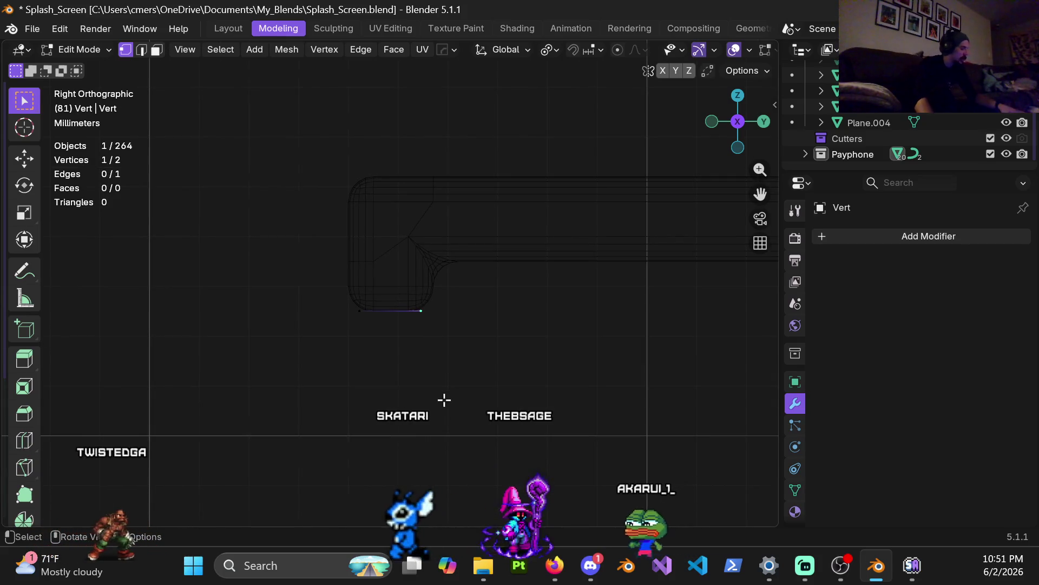
{"action": "left_click_drag", "start_coordinate": [492, 363], "coordinate": [294, 289]}
{"action": "key", "text": "g"}
{"action": "key", "text": "z"}
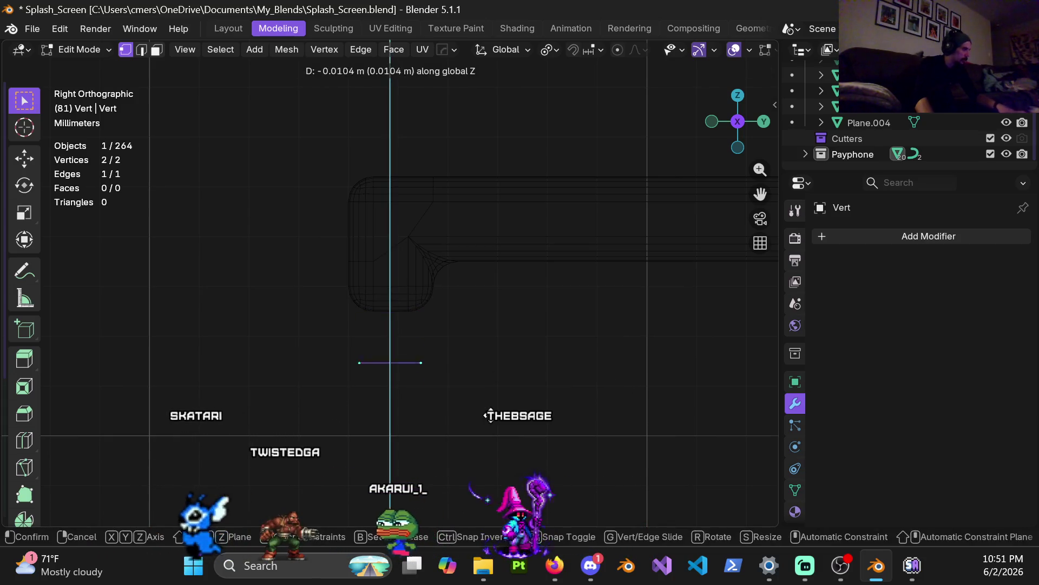
{"action": "left_click", "coordinate": [495, 453]}
{"action": "key", "text": "ctrl+Tab"}
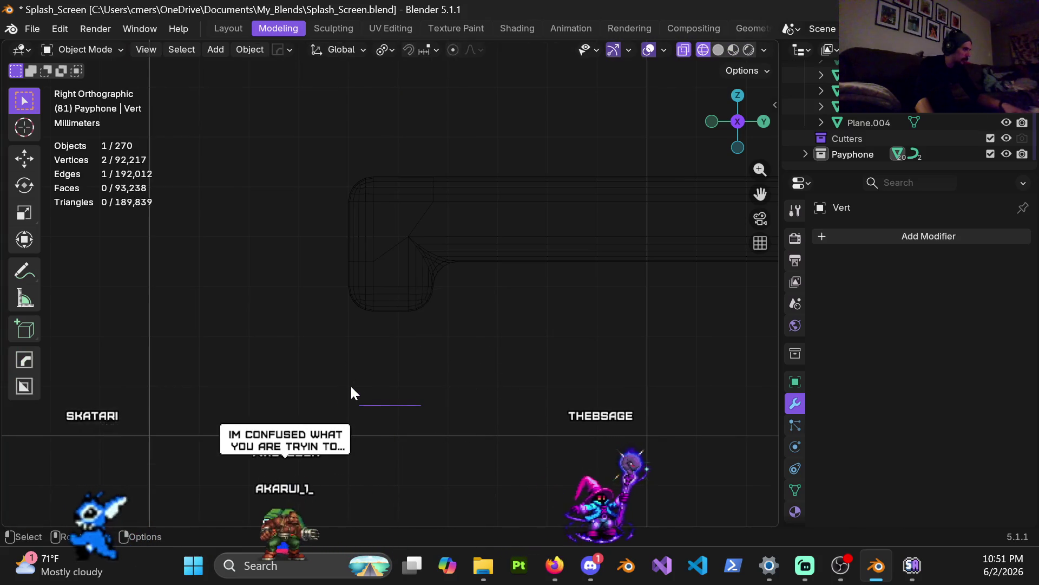
{"action": "left_click", "coordinate": [390, 245]}
{"action": "key", "text": "ctrl+Tab"}
Enter Edit Mode on Cube.001 and select both ends of the shelf bar
{"action": "left_click", "coordinate": [506, 271]}
{"action": "scroll", "coordinate": [483, 290], "scroll_direction": "down", "scroll_amount": 3}
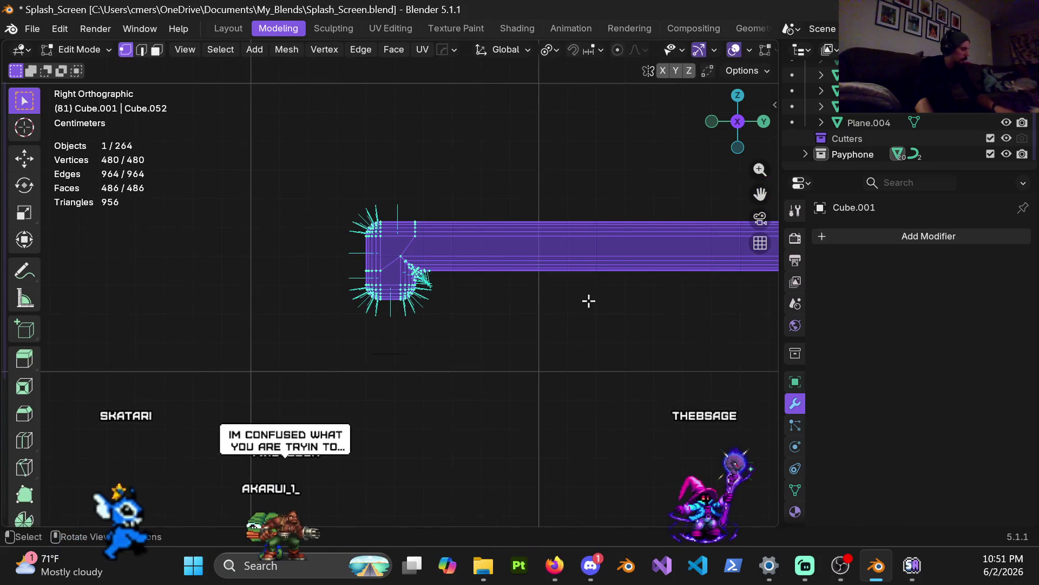
{"action": "middle_click_drag", "start_coordinate": [600, 300], "coordinate": [375, 299], "text": "shift"}
{"action": "scroll", "coordinate": [325, 260], "scroll_direction": "down", "scroll_amount": 2}
{"action": "mouse_move", "coordinate": [241, 212]}
{"action": "left_mouse_down"}
{"action": "mouse_move", "coordinate": [423, 311]}
{"action": "mouse_move", "coordinate": [420, 277]}
{"action": "left_mouse_up"}
{"action": "scroll", "coordinate": [541, 254], "scroll_direction": "down", "scroll_amount": 5, "text": "ctrl"}
{"action": "left_click_drag", "start_coordinate": [492, 197], "coordinate": [586, 277]}
{"action": "scroll", "coordinate": [501, 350], "scroll_direction": "up", "scroll_amount": 5, "text": "ctrl"}
{"action": "scroll", "coordinate": [513, 330], "scroll_direction": "up", "scroll_amount": 4}
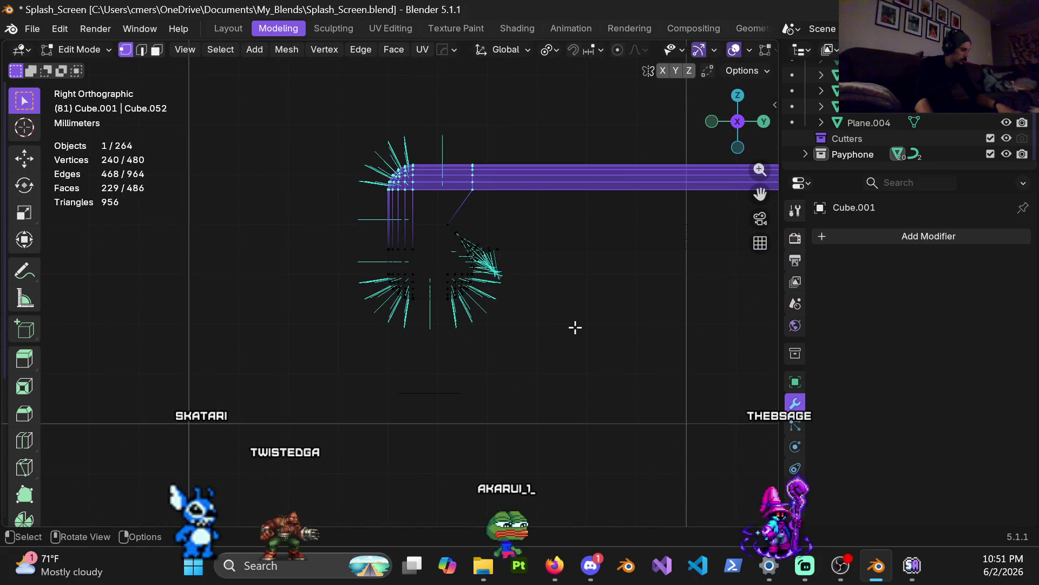
Lower the selected lip ends about 10 mm (-0.0103 m) along Z
{"action": "key", "text": "g"}
{"action": "key", "text": "z"}
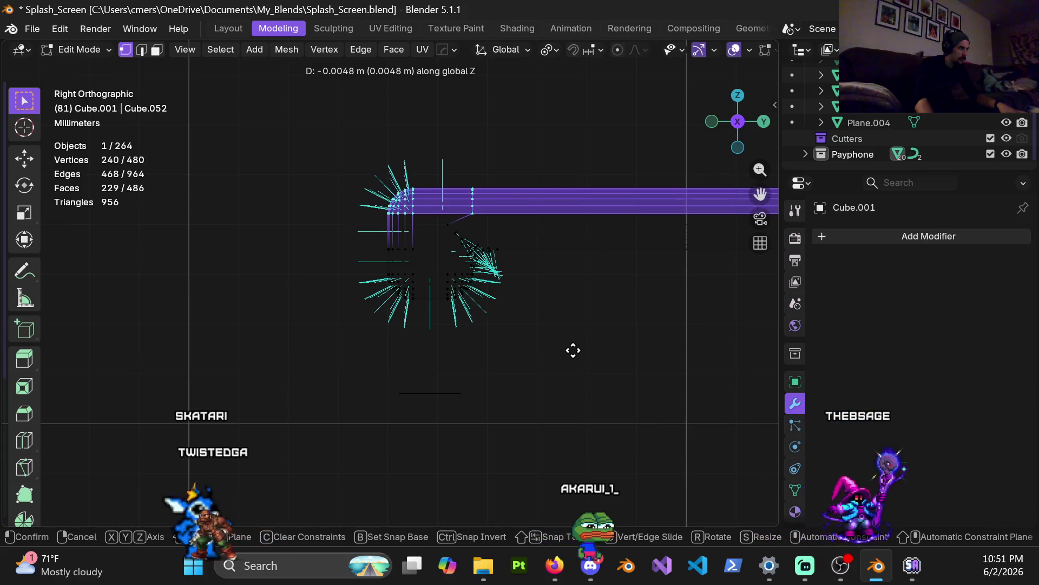
{"action": "key", "text": "Escape"}
{"action": "scroll", "coordinate": [557, 260], "scroll_direction": "up", "scroll_amount": 1}
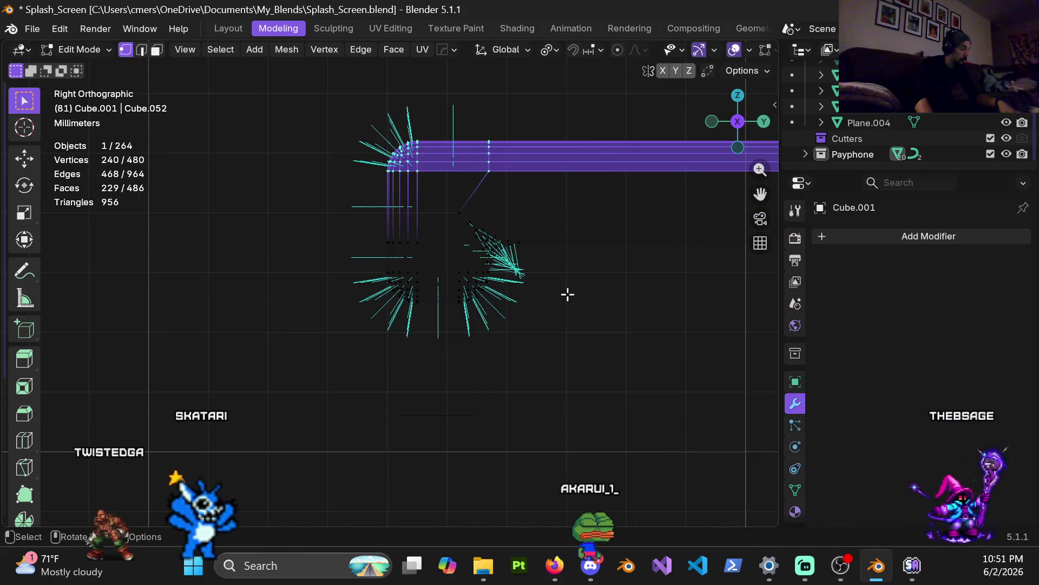
{"action": "key", "text": "g"}
{"action": "key", "text": "z"}
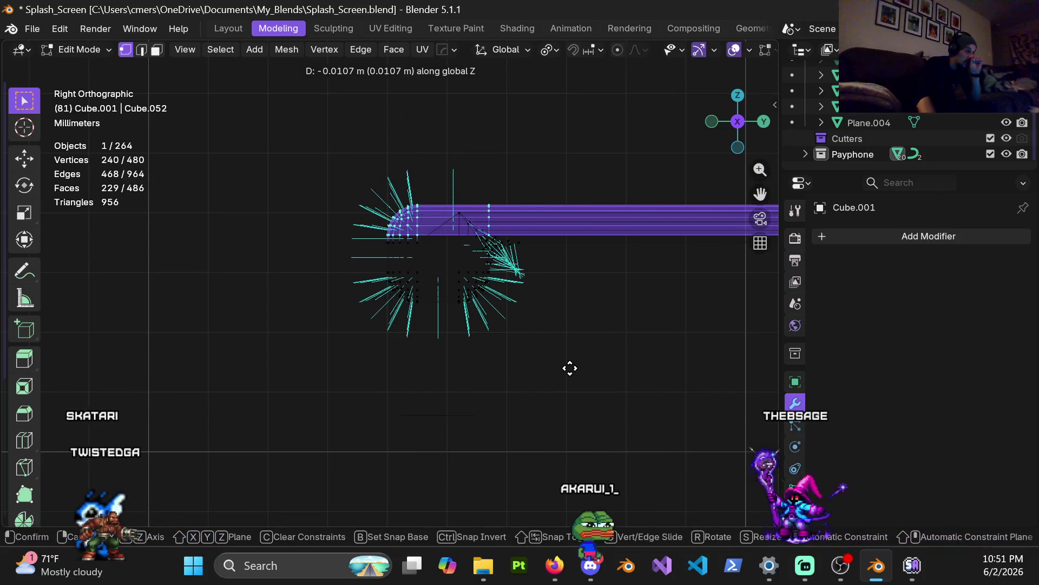
{"action": "left_click", "coordinate": [565, 367]}
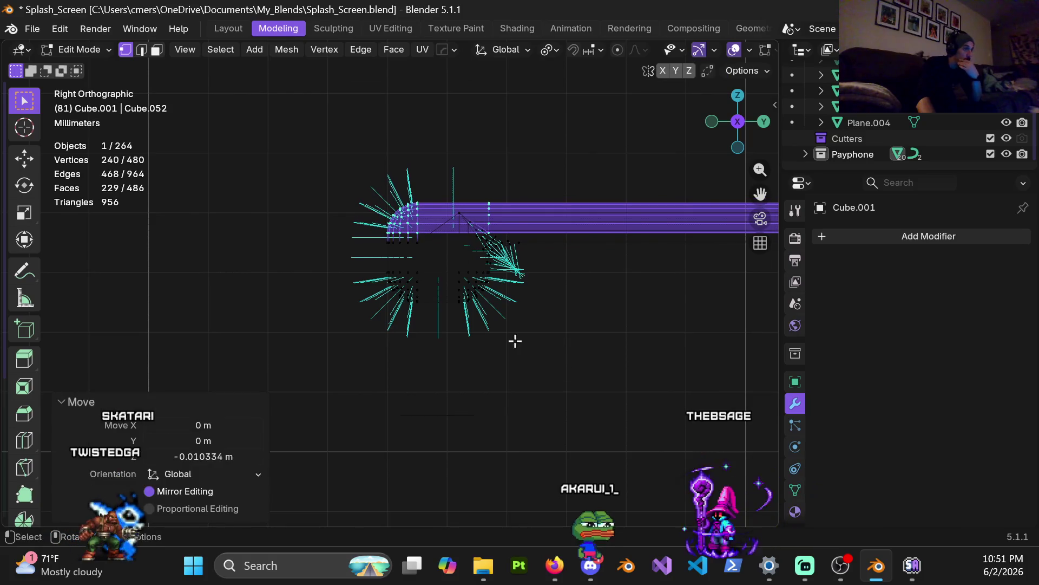
Raise the bottom curved section of the lip about 1.2 mm along Z
{"action": "mouse_move", "coordinate": [377, 248]}
{"action": "left_mouse_down"}
{"action": "mouse_move", "coordinate": [543, 332]}
{"action": "mouse_move", "coordinate": [379, 248]}
{"action": "mouse_move", "coordinate": [554, 350]}
{"action": "mouse_move", "coordinate": [541, 342]}
{"action": "left_mouse_up"}
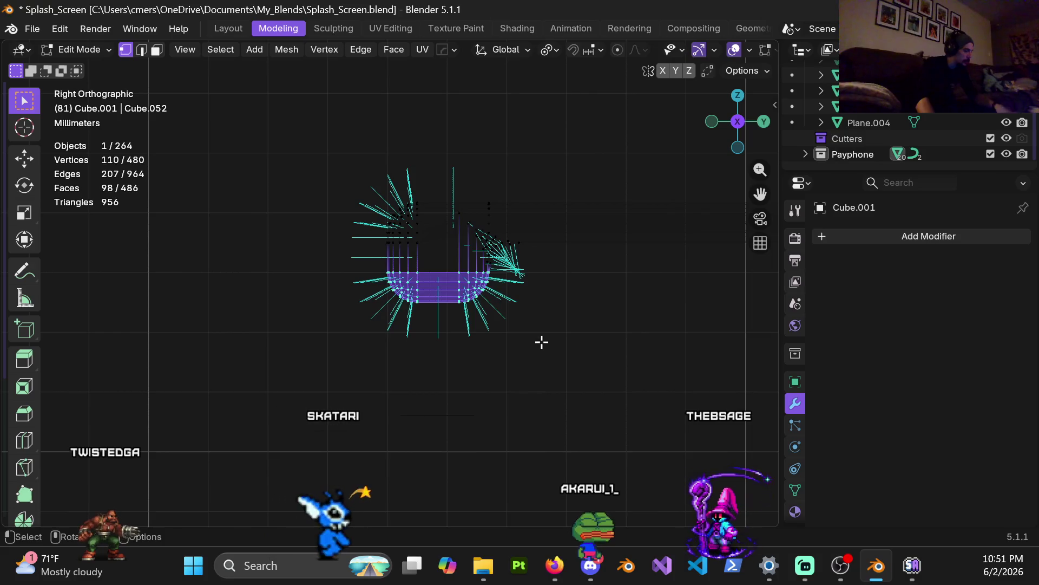
{"action": "key", "text": "g"}
{"action": "key", "text": "z"}
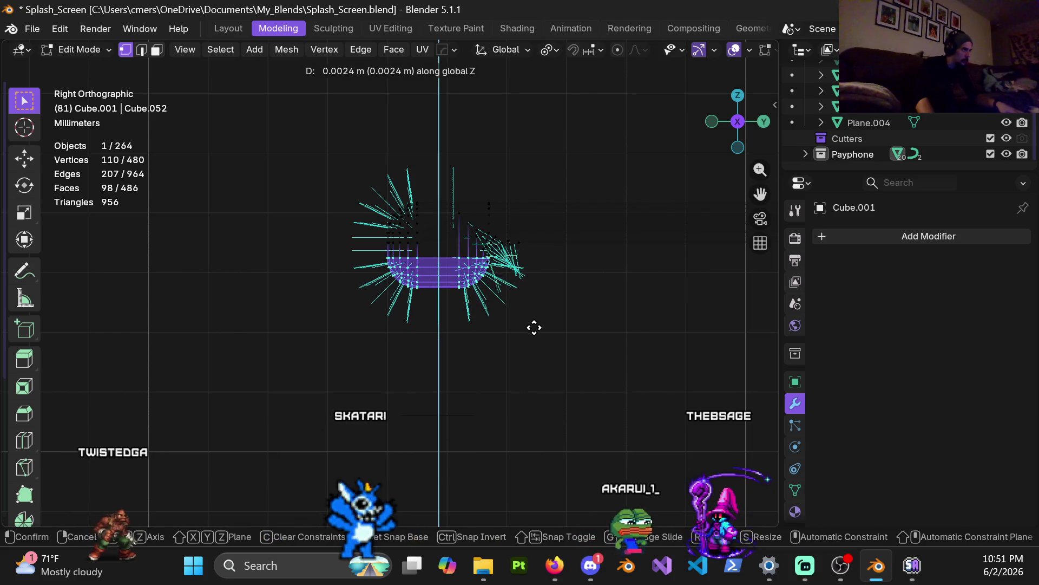
{"action": "left_click", "coordinate": [538, 336]}
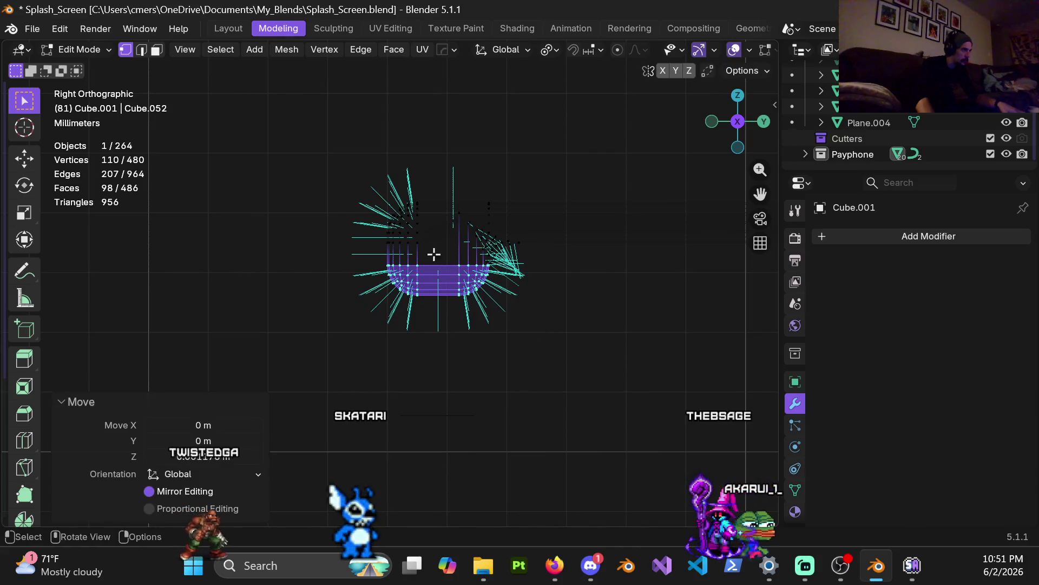
{"action": "scroll", "coordinate": [428, 244], "scroll_direction": "up", "scroll_amount": 5}
{"action": "mouse_move", "coordinate": [473, 223]}
{"action": "middle_mouse_down", "text": "shift"}
{"action": "mouse_move", "coordinate": [302, 285]}
{"action": "mouse_move", "coordinate": [336, 249]}
{"action": "mouse_move", "coordinate": [320, 262]}
{"action": "middle_mouse_up", "text": "shift"}
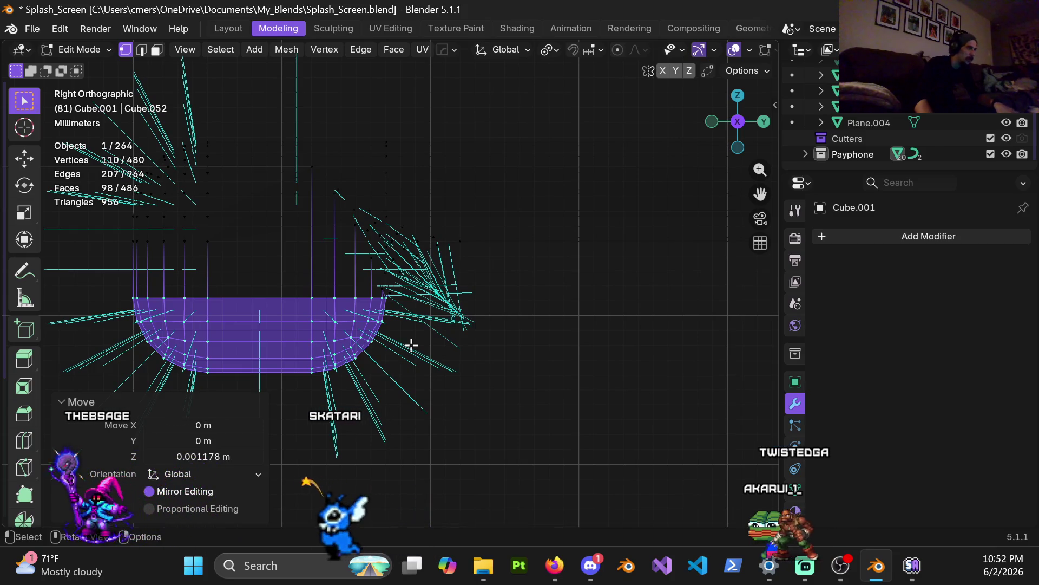
{"action": "scroll", "coordinate": [538, 294], "scroll_direction": "down", "scroll_amount": 4}
{"action": "mouse_move", "coordinate": [538, 294]}
{"action": "middle_mouse_down", "text": "shift"}
{"action": "mouse_move", "coordinate": [304, 290]}
{"action": "mouse_move", "coordinate": [255, 251]}
{"action": "mouse_move", "coordinate": [541, 248]}
{"action": "mouse_move", "coordinate": [571, 271]}
{"action": "mouse_move", "coordinate": [314, 260]}
{"action": "mouse_move", "coordinate": [385, 354]}
{"action": "middle_mouse_up", "text": "shift"}
Shift the lip's right column of faces about 12 mm (-0.0124 m) along Y
{"action": "key", "text": "KP_Decimal"}
{"action": "scroll", "coordinate": [321, 279], "scroll_direction": "up", "scroll_amount": 4}
{"action": "scroll", "coordinate": [331, 325], "scroll_direction": "down", "scroll_amount": 2}
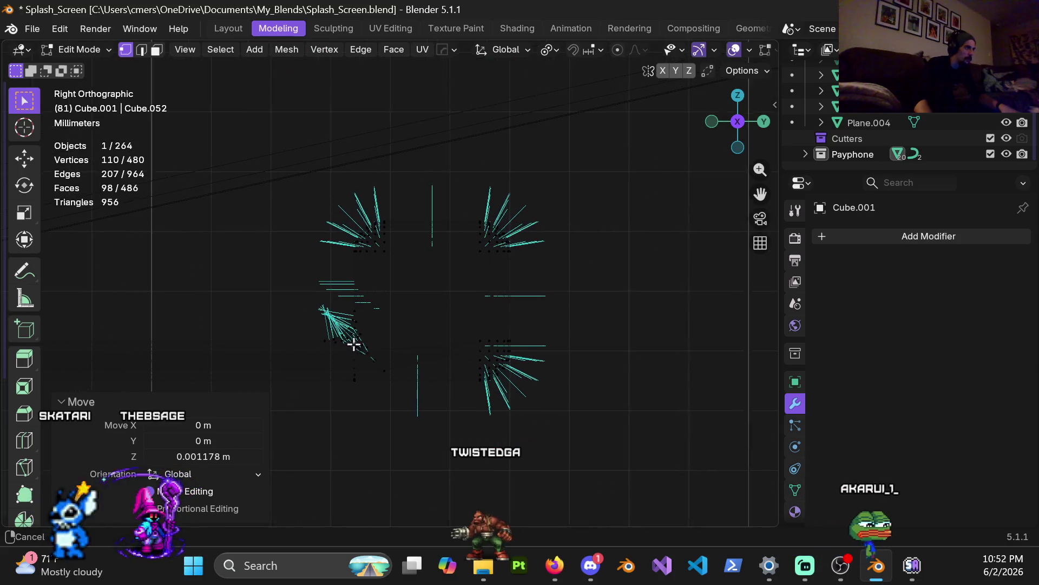
{"action": "left_click_drag", "start_coordinate": [484, 157], "coordinate": [588, 449], "text": "shift"}
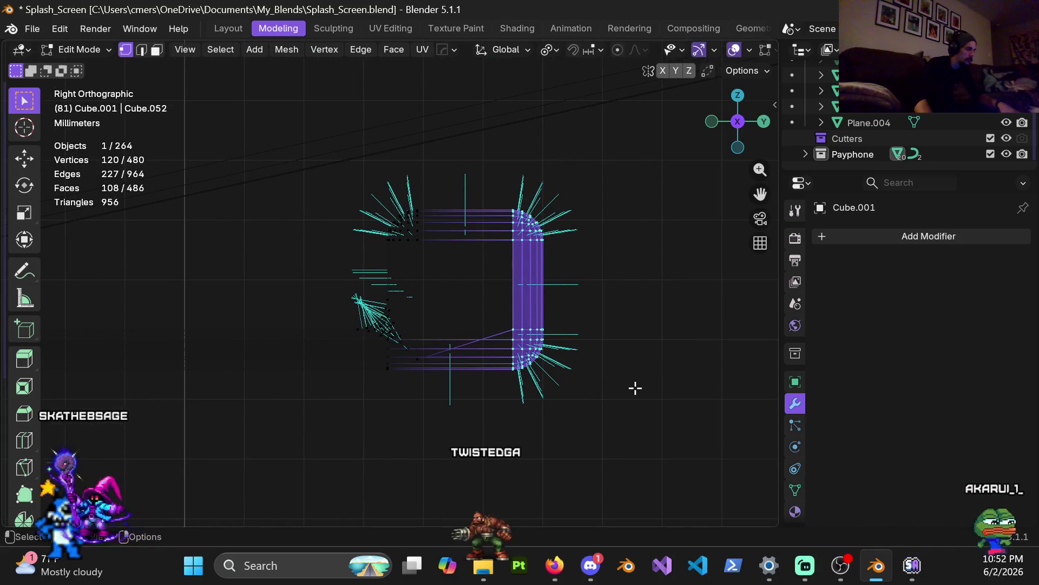
{"action": "key", "text": "g"}
{"action": "key", "text": "y"}
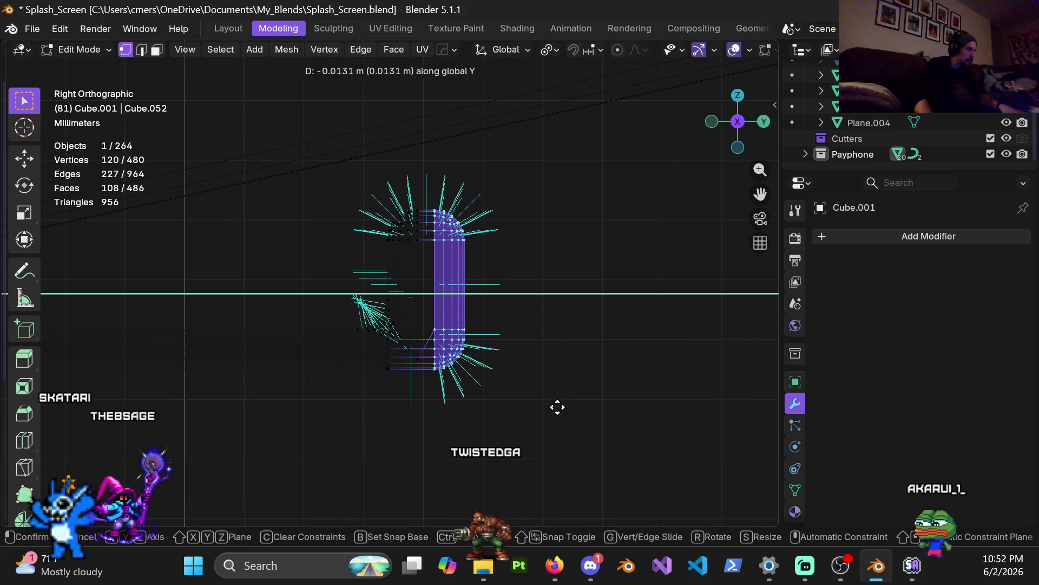
{"action": "left_click", "coordinate": [562, 409]}
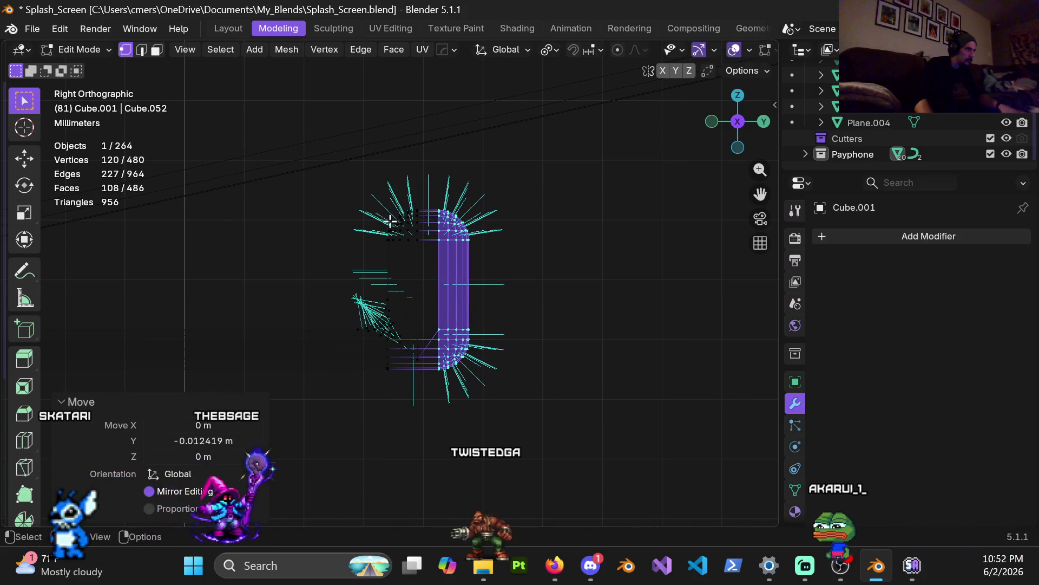
Select the bottom-right corner vertices and orbit to a perspective view of the shelf
{"action": "mouse_move", "coordinate": [360, 188]}
{"action": "left_mouse_down"}
{"action": "mouse_move", "coordinate": [445, 270]}
{"action": "mouse_move", "coordinate": [428, 263]}
{"action": "left_mouse_up"}
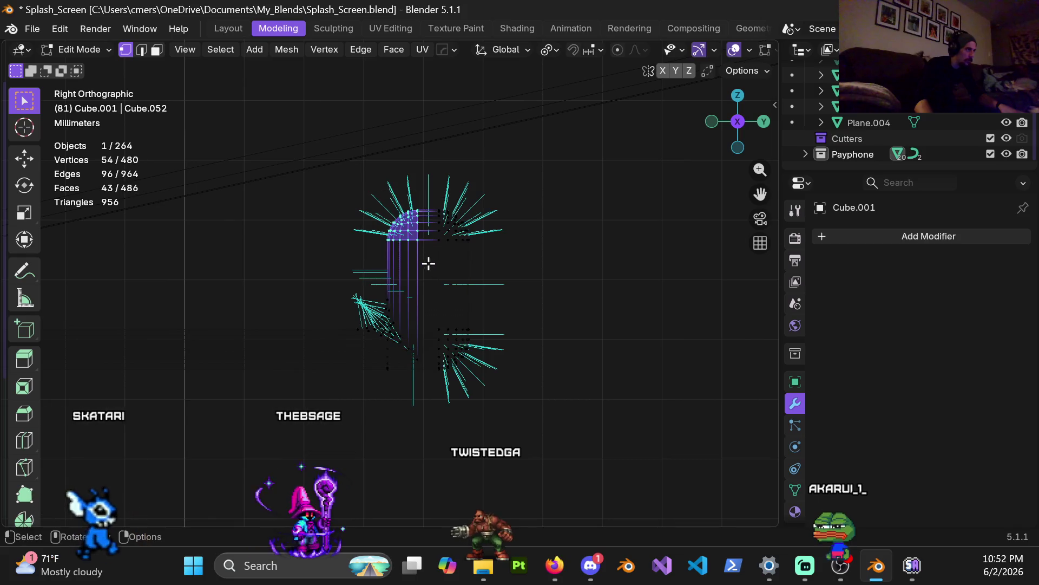
{"action": "left_click_drag", "start_coordinate": [344, 156], "coordinate": [538, 272]}
{"action": "left_click_drag", "start_coordinate": [428, 294], "coordinate": [530, 457]}
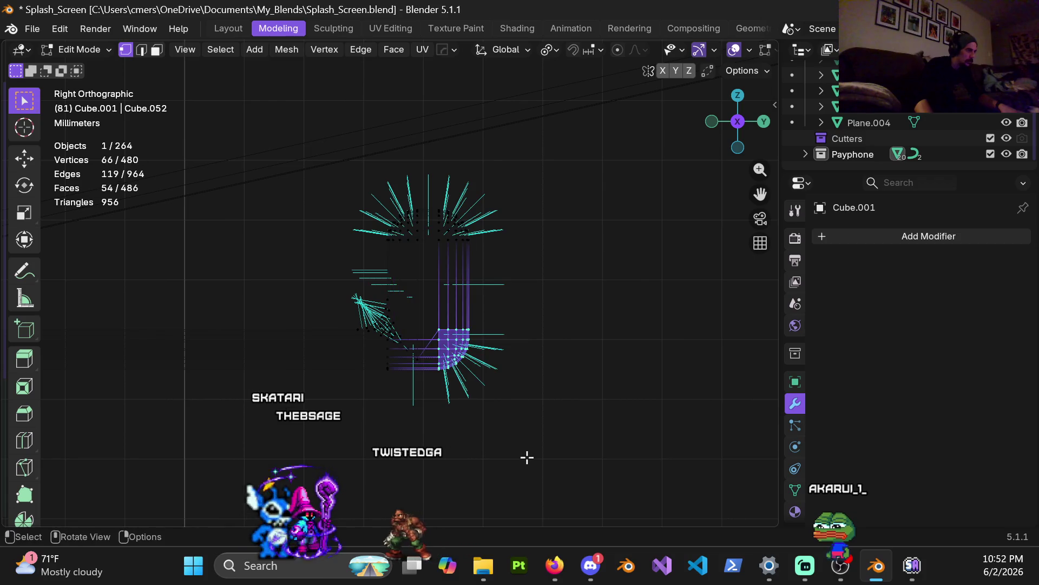
{"action": "scroll", "coordinate": [421, 402], "scroll_direction": "up", "scroll_amount": 4}
{"action": "mouse_move", "coordinate": [386, 381]}
{"action": "middle_mouse_down"}
{"action": "mouse_move", "coordinate": [394, 388]}
{"action": "mouse_move", "coordinate": [369, 399]}
{"action": "mouse_move", "coordinate": [377, 416]}
{"action": "mouse_move", "coordinate": [471, 327]}
{"action": "mouse_move", "coordinate": [294, 378]}
{"action": "mouse_move", "coordinate": [438, 346]}
{"action": "mouse_move", "coordinate": [332, 398]}
{"action": "mouse_move", "coordinate": [365, 297]}
{"action": "mouse_move", "coordinate": [349, 363]}
{"action": "middle_mouse_up"}
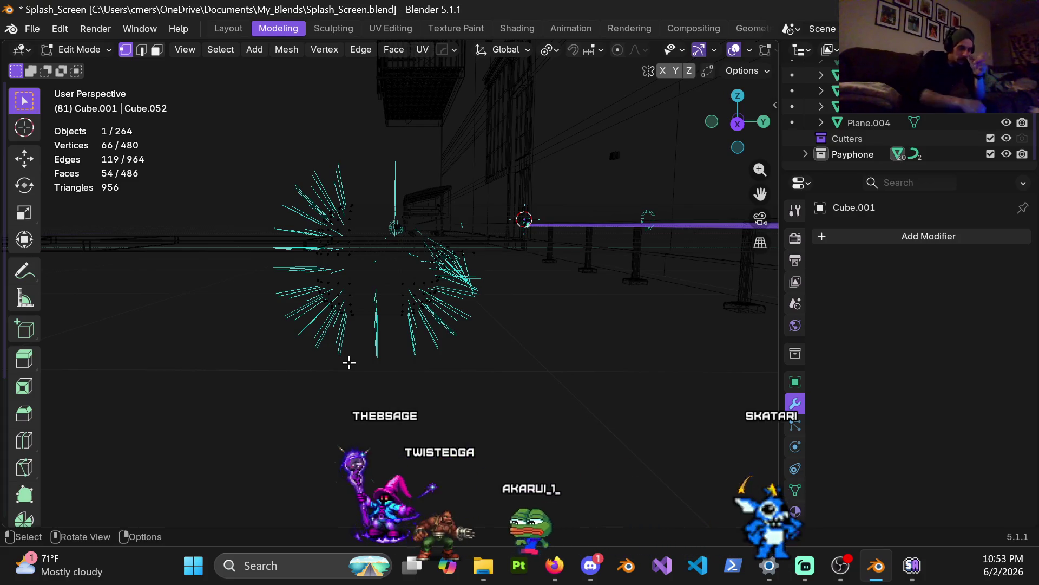
Return the shelf to Object Mode, zoom out, and centre the Firefox green bench photo on screen
{"action": "key", "text": "ctrl+Tab"}
{"action": "left_click", "coordinate": [232, 314]}
{"action": "mouse_move", "coordinate": [233, 314]}
{"action": "middle_mouse_down"}
{"action": "mouse_move", "coordinate": [405, 298]}
{"action": "mouse_move", "coordinate": [437, 285]}
{"action": "middle_mouse_up"}
{"action": "scroll", "coordinate": [504, 302], "scroll_direction": "down", "scroll_amount": 5}
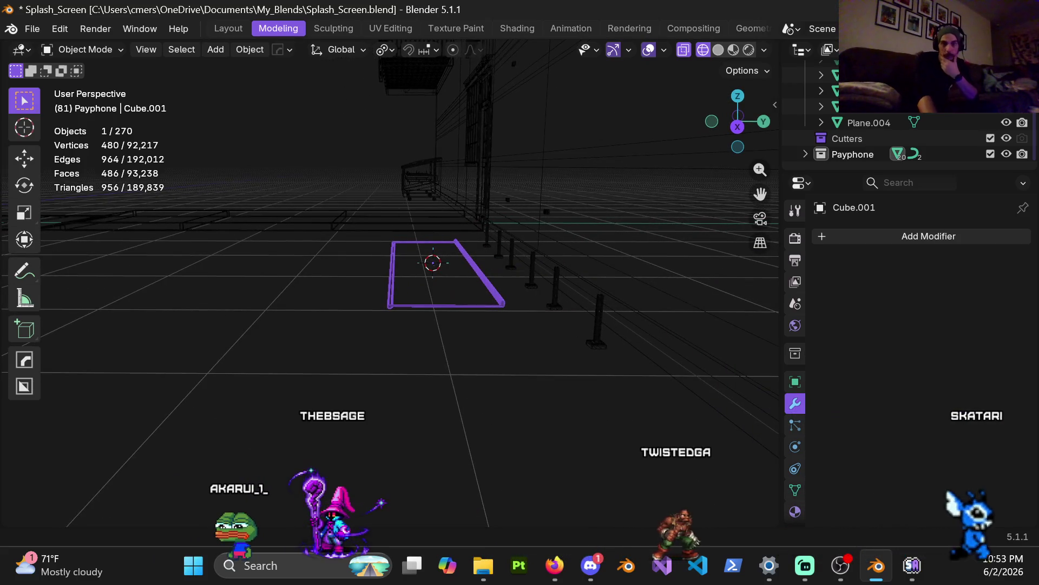
{"action": "key", "text": "alt+Tab"}
{"action": "mouse_move", "coordinate": [1038, 185]}
{"action": "left_mouse_down"}
{"action": "mouse_move", "coordinate": [691, 38]}
{"action": "mouse_move", "coordinate": [564, 21]}
{"action": "left_mouse_up"}
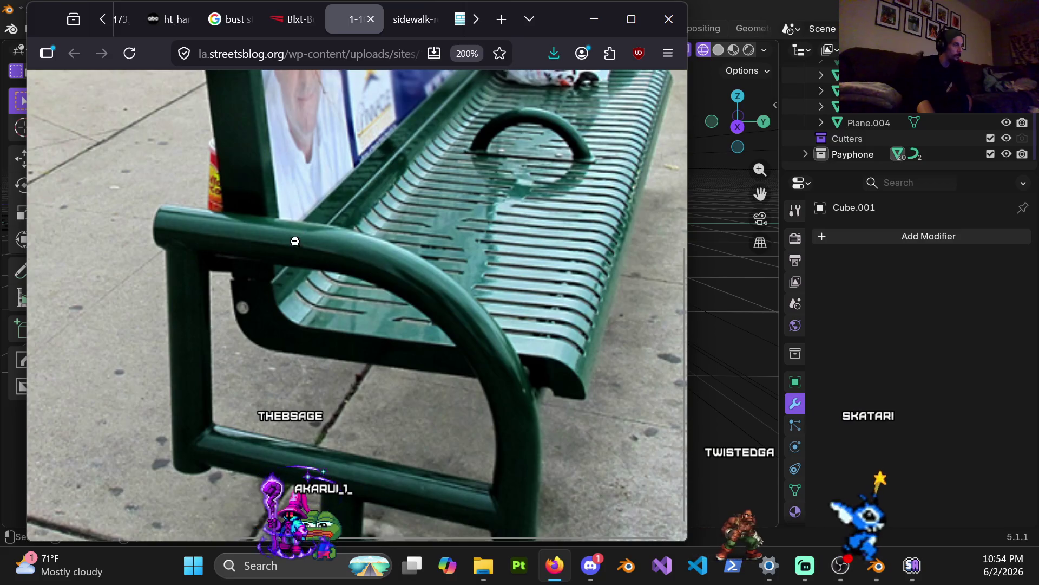
Scroll through the zoomed bench photo, then minimize Firefox to return to Blender
{"action": "scroll", "coordinate": [600, 282], "scroll_direction": "up", "scroll_amount": 3}
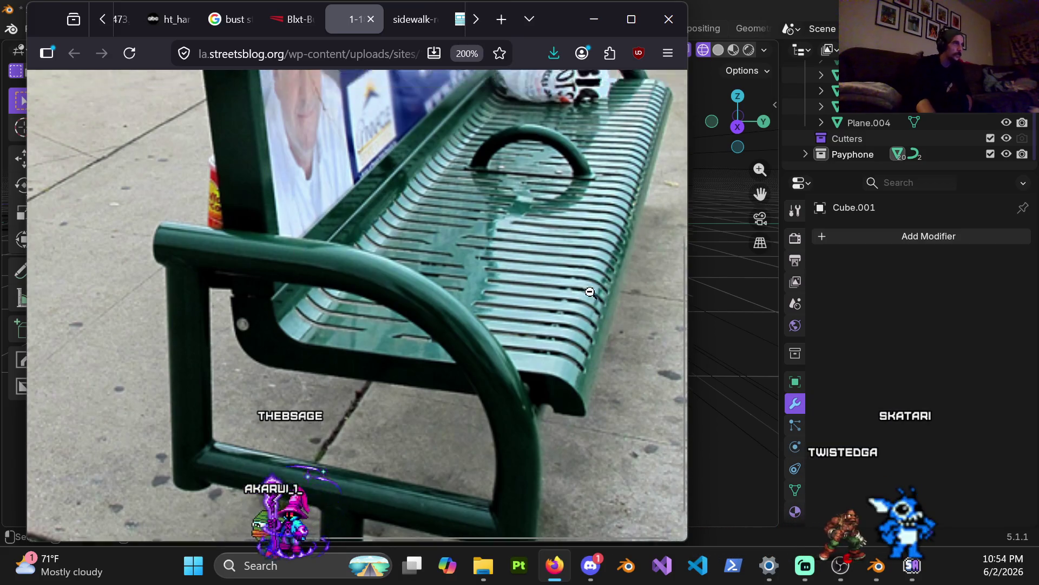
{"action": "scroll", "coordinate": [621, 309], "scroll_direction": "down", "scroll_amount": 1}
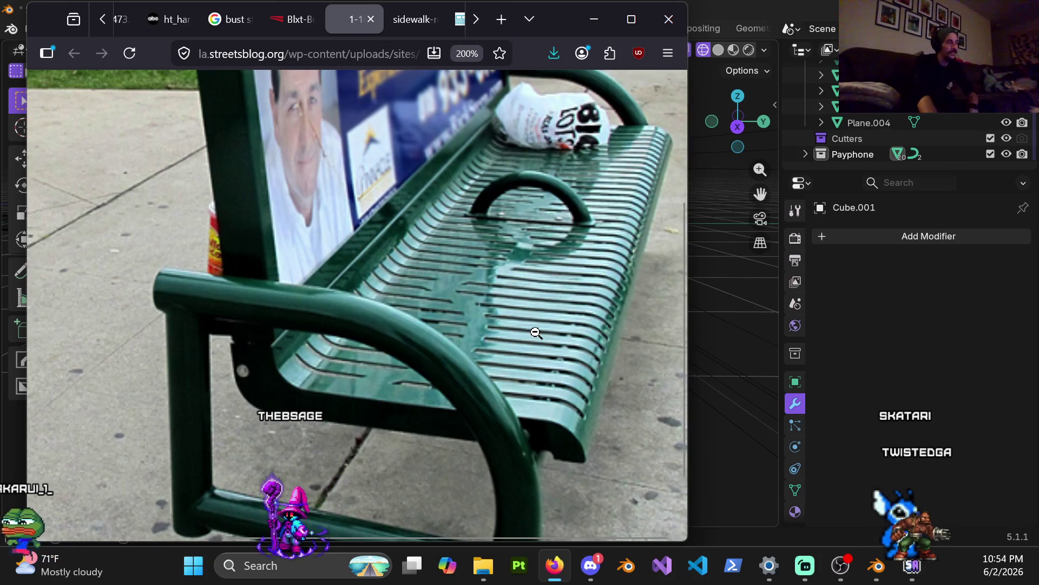
{"action": "left_click", "coordinate": [593, 19]}
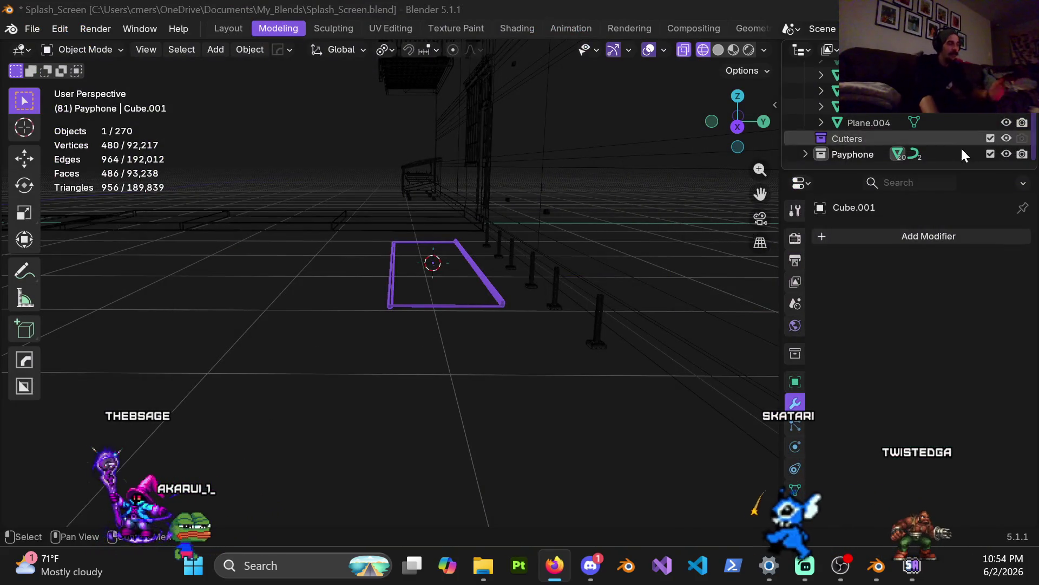
Switch the shelf board into Edit Mode and back to Object Mode
{"action": "middle_click_drag", "start_coordinate": [502, 308], "coordinate": [448, 311]}
{"action": "key", "text": "ctrl+Tab"}
{"action": "left_click", "coordinate": [432, 304]}
{"action": "key", "text": "ctrl+Tab"}
{"action": "left_click", "coordinate": [205, 367]}
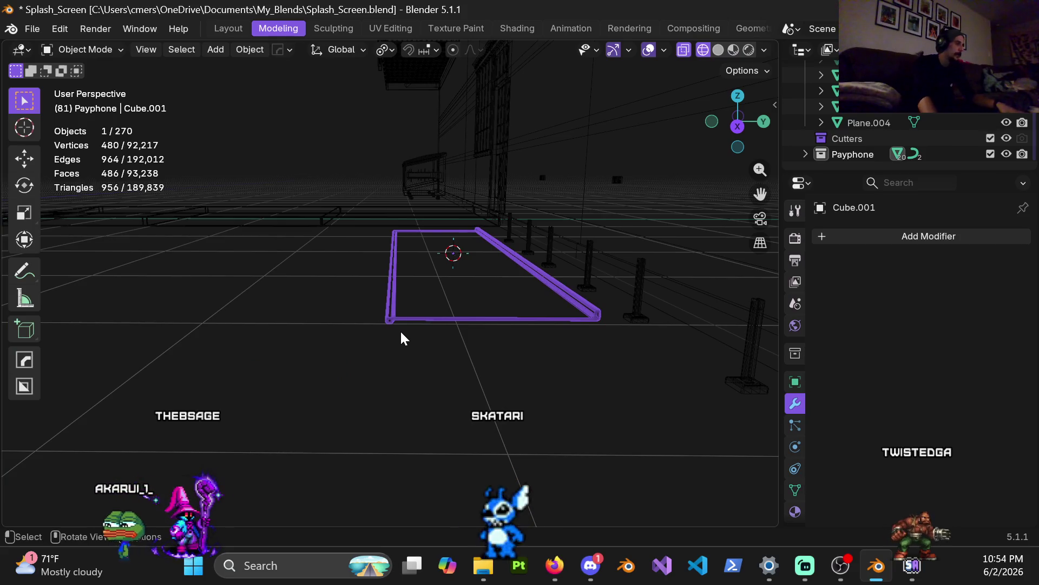
Select the small Vert object near the 3D cursor, enter its Edit Mode, then undo
{"action": "left_click", "coordinate": [426, 390]}
{"action": "mouse_move", "coordinate": [427, 391]}
{"action": "middle_mouse_down"}
{"action": "mouse_move", "coordinate": [406, 356]}
{"action": "mouse_move", "coordinate": [413, 325]}
{"action": "mouse_move", "coordinate": [374, 355]}
{"action": "middle_mouse_up"}
{"action": "left_click_drag", "start_coordinate": [374, 355], "coordinate": [449, 441]}
{"action": "mouse_move", "coordinate": [444, 433]}
{"action": "middle_mouse_down"}
{"action": "mouse_move", "coordinate": [435, 377]}
{"action": "mouse_move", "coordinate": [411, 401]}
{"action": "mouse_move", "coordinate": [433, 378]}
{"action": "mouse_move", "coordinate": [428, 399]}
{"action": "middle_mouse_up"}
{"action": "left_click", "coordinate": [428, 398]}
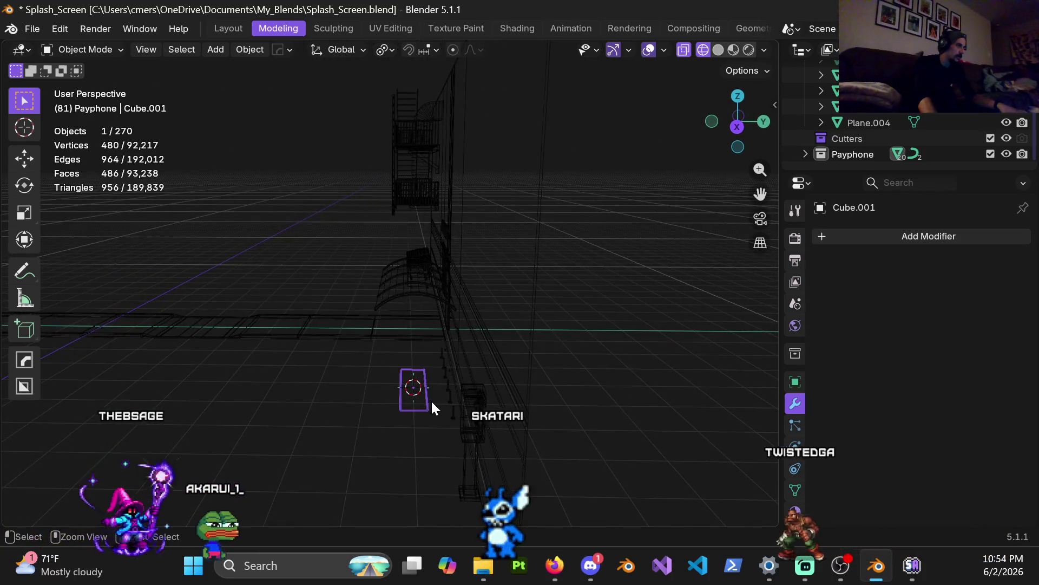
{"action": "key", "text": "Tab"}
{"action": "key", "text": "ctrl+z"}
Return to editing Cube.001 and select a single long edge at the board's end
{"action": "key", "text": "ctrl+z"}
{"action": "key", "text": "ctrl+z"}
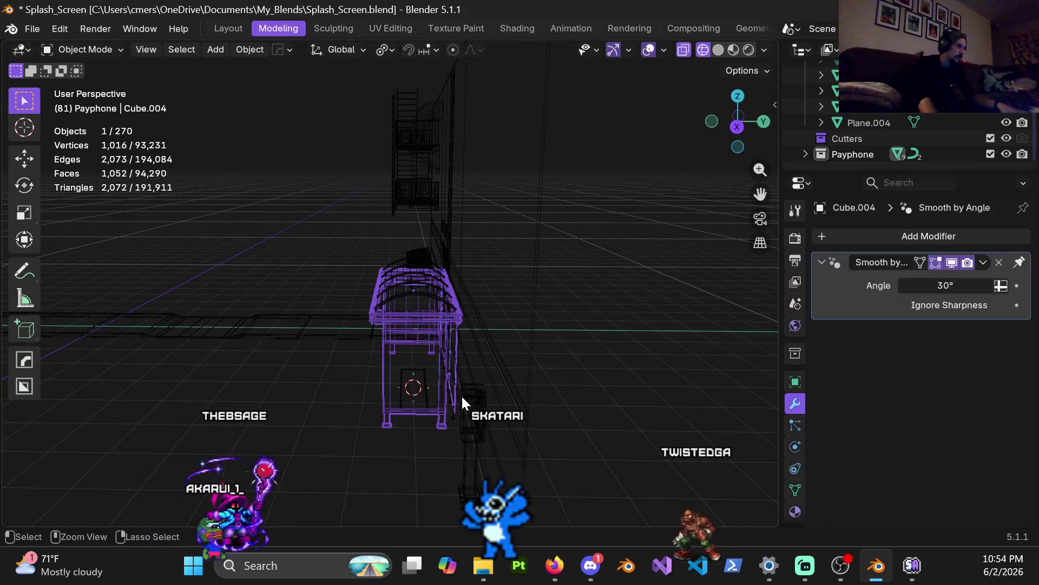
{"action": "mouse_move", "coordinate": [453, 387]}
{"action": "middle_mouse_down"}
{"action": "mouse_move", "coordinate": [418, 398]}
{"action": "mouse_move", "coordinate": [524, 390]}
{"action": "mouse_move", "coordinate": [393, 374]}
{"action": "mouse_move", "coordinate": [423, 333]}
{"action": "middle_mouse_up"}
{"action": "left_click", "coordinate": [513, 349]}
{"action": "mouse_move", "coordinate": [513, 349]}
{"action": "middle_mouse_down"}
{"action": "mouse_move", "coordinate": [520, 301]}
{"action": "mouse_move", "coordinate": [364, 324]}
{"action": "mouse_move", "coordinate": [513, 372]}
{"action": "mouse_move", "coordinate": [489, 316]}
{"action": "mouse_move", "coordinate": [534, 355]}
{"action": "mouse_move", "coordinate": [547, 391]}
{"action": "middle_mouse_up"}
{"action": "key", "text": "ctrl+z"}
{"action": "key", "text": "ctrl+z"}
{"action": "mouse_move", "coordinate": [531, 448]}
{"action": "middle_mouse_down"}
{"action": "mouse_move", "coordinate": [418, 313]}
{"action": "mouse_move", "coordinate": [445, 299]}
{"action": "mouse_move", "coordinate": [459, 322]}
{"action": "mouse_move", "coordinate": [554, 304]}
{"action": "mouse_move", "coordinate": [473, 320]}
{"action": "mouse_move", "coordinate": [474, 350]}
{"action": "middle_mouse_up"}
{"action": "left_click", "coordinate": [479, 313]}
In solid shading, start a five-segment bevel of roughly 0.18 m on the board's long top edges
{"action": "key", "text": "shift+z"}
{"action": "middle_click_drag", "start_coordinate": [560, 359], "coordinate": [526, 334]}
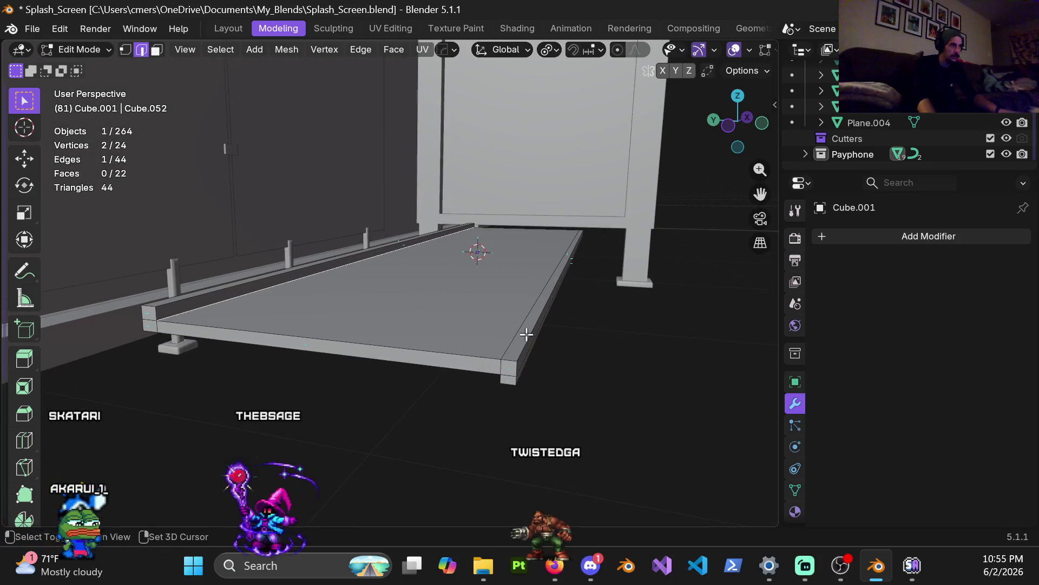
{"action": "middle_click_drag", "start_coordinate": [500, 370], "coordinate": [567, 313]}
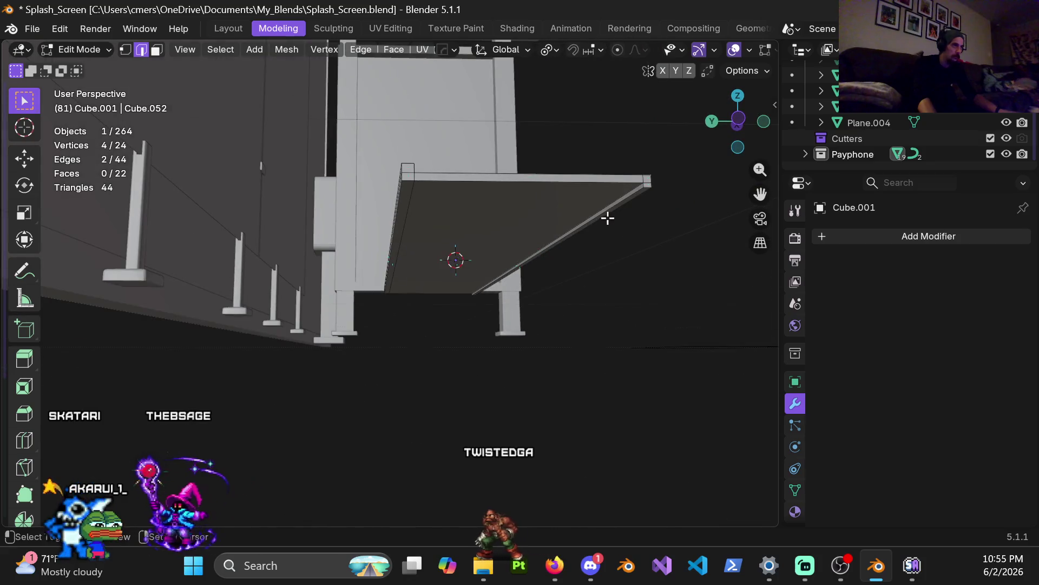
{"action": "middle_click_drag", "start_coordinate": [424, 205], "coordinate": [506, 303]}
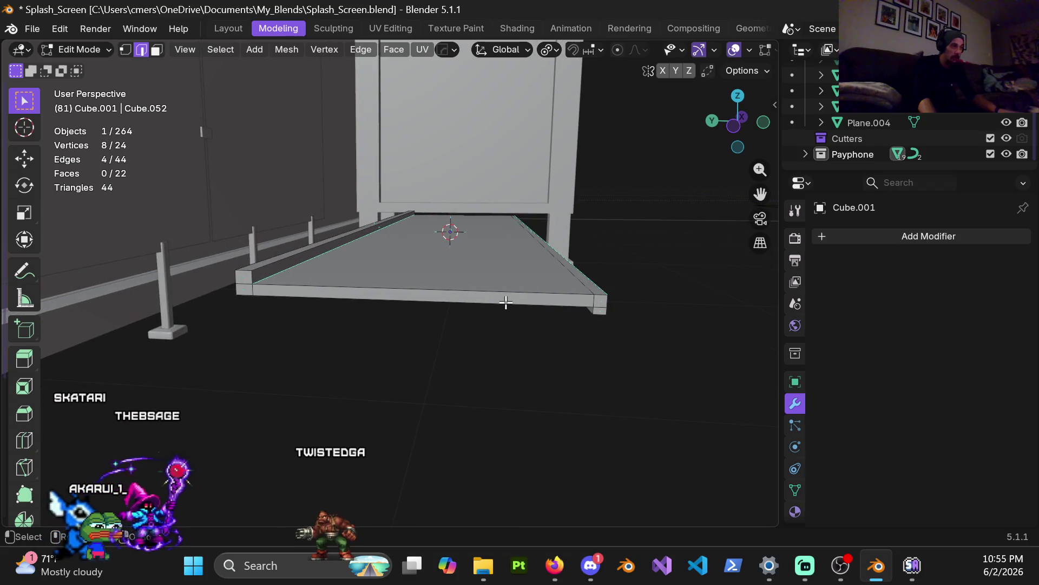
{"action": "key", "text": "ctrl+b"}
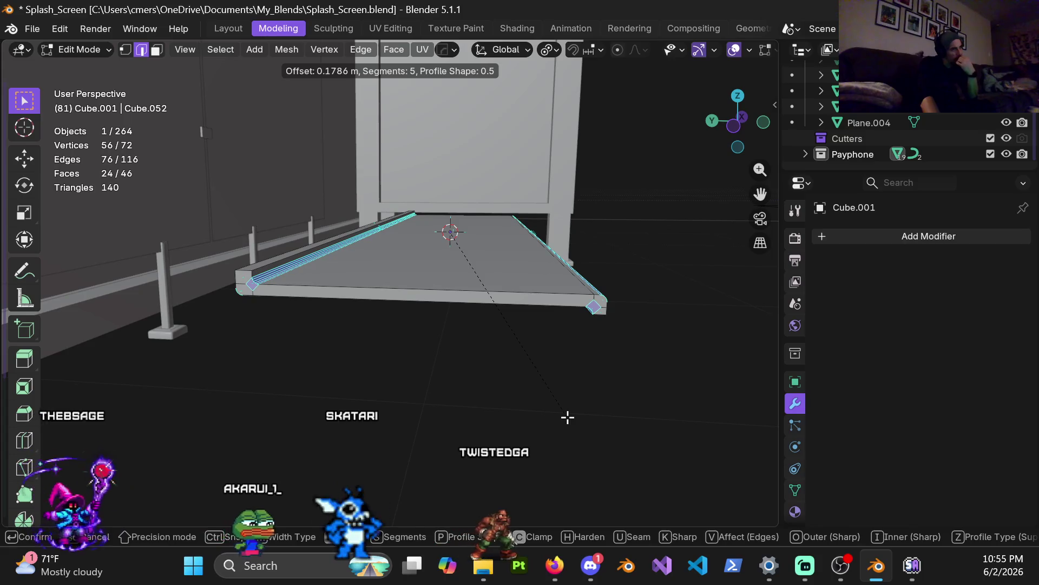
Confirm the 0.179 m, 5-segment bevel with 0.5 profile, then loop-select the beveled corner edge
{"action": "left_click", "coordinate": [568, 417]}
{"action": "mouse_move", "coordinate": [535, 291]}
{"action": "middle_mouse_down"}
{"action": "mouse_move", "coordinate": [484, 271]}
{"action": "mouse_move", "coordinate": [553, 267]}
{"action": "middle_mouse_up"}
{"action": "mouse_move", "coordinate": [450, 243]}
{"action": "middle_mouse_down"}
{"action": "mouse_move", "coordinate": [414, 252]}
{"action": "mouse_move", "coordinate": [430, 235]}
{"action": "middle_mouse_up"}
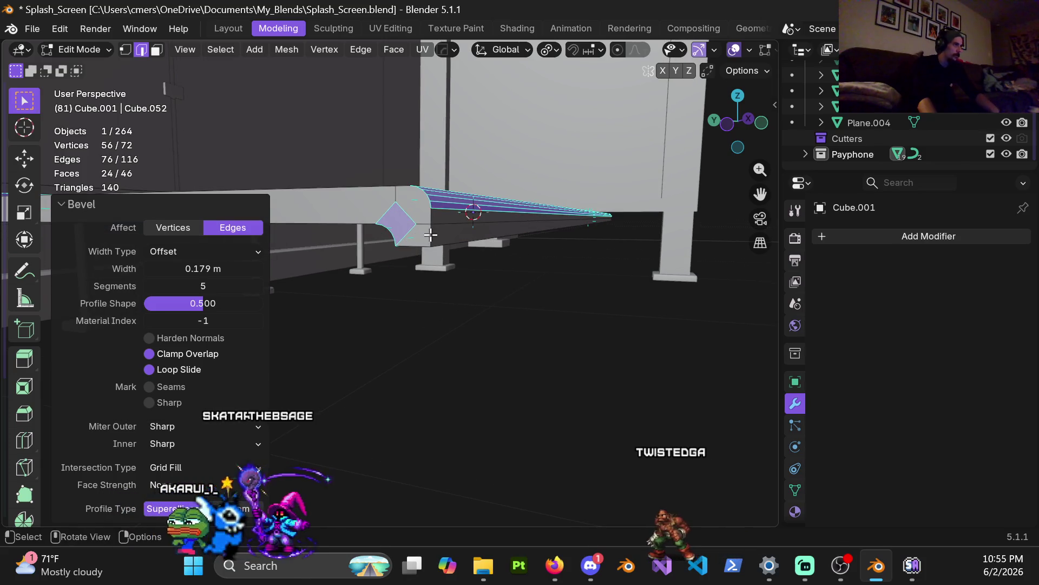
{"action": "left_click", "coordinate": [431, 235], "text": "alt"}
Add the curved bevel loop and beam-top loop to the selection, then try and cancel a bevel
{"action": "left_click", "coordinate": [409, 190], "text": "alt+shift"}
{"action": "left_click", "coordinate": [381, 196], "text": "alt+shift"}
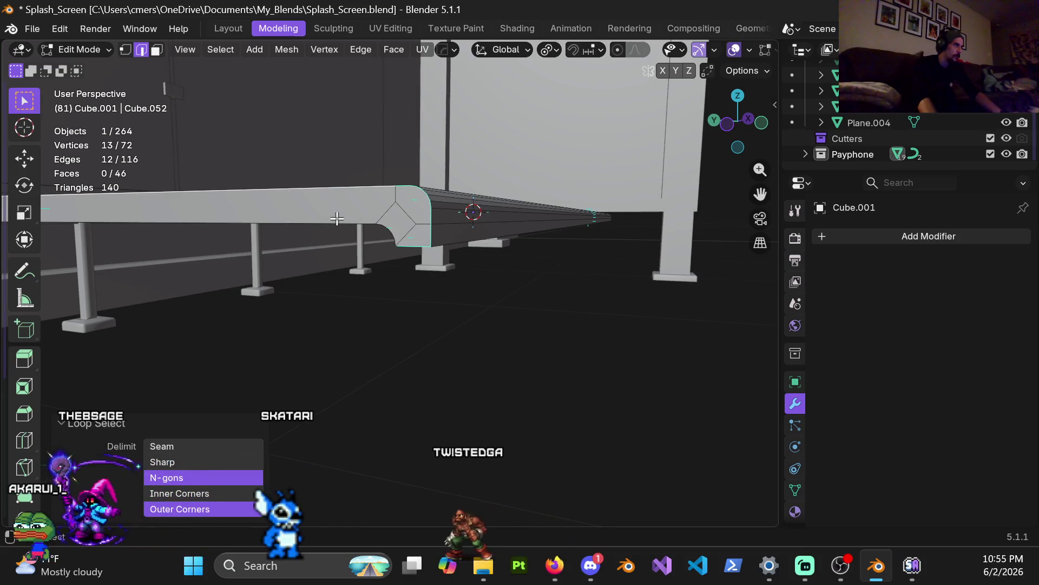
{"action": "mouse_move", "coordinate": [397, 260]}
{"action": "middle_mouse_down"}
{"action": "mouse_move", "coordinate": [515, 220]}
{"action": "mouse_move", "coordinate": [608, 216]}
{"action": "mouse_move", "coordinate": [580, 220]}
{"action": "mouse_move", "coordinate": [589, 229]}
{"action": "mouse_move", "coordinate": [563, 216]}
{"action": "mouse_move", "coordinate": [460, 233]}
{"action": "middle_mouse_up"}
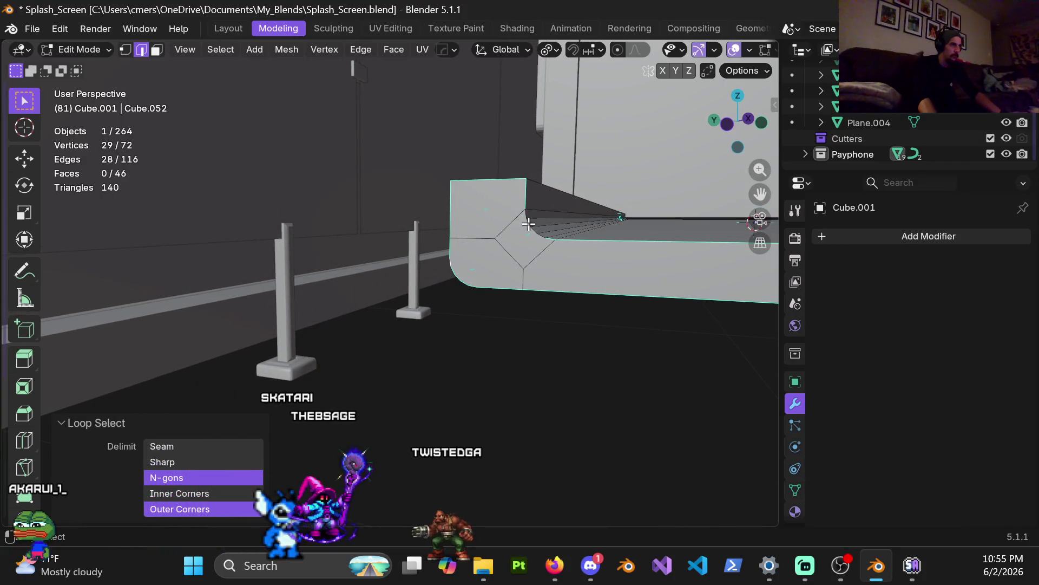
{"action": "middle_click_drag", "start_coordinate": [549, 238], "coordinate": [511, 270]}
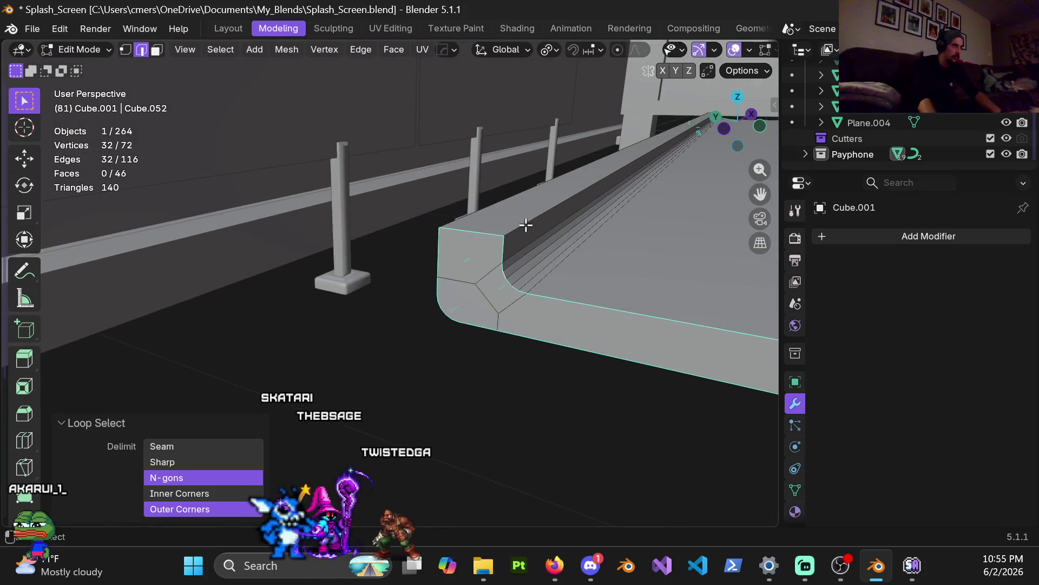
{"action": "scroll", "coordinate": [469, 307], "scroll_direction": "down", "scroll_amount": 3, "text": "ctrl"}
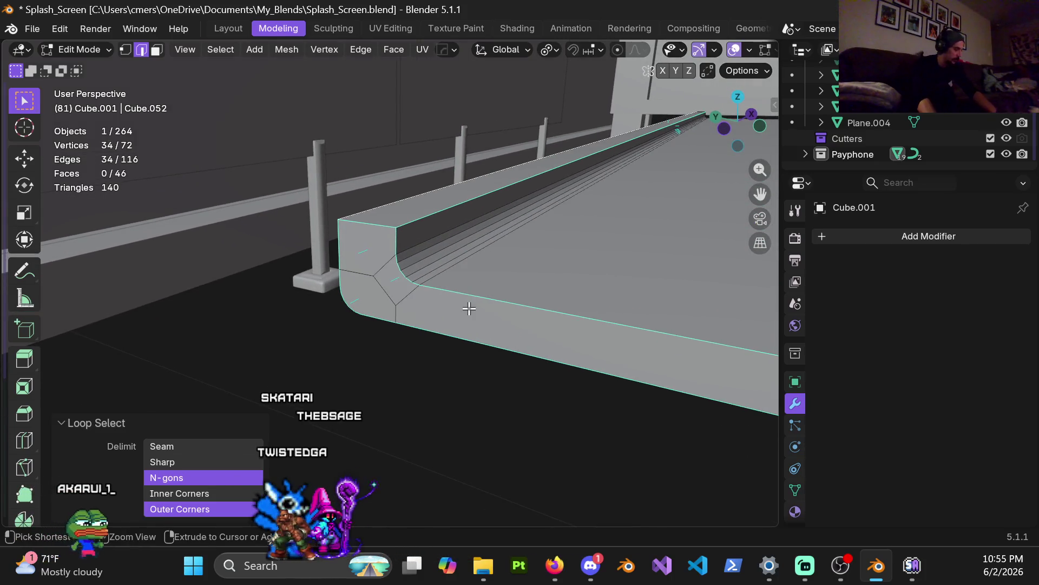
{"action": "key", "text": "ctrl+b"}
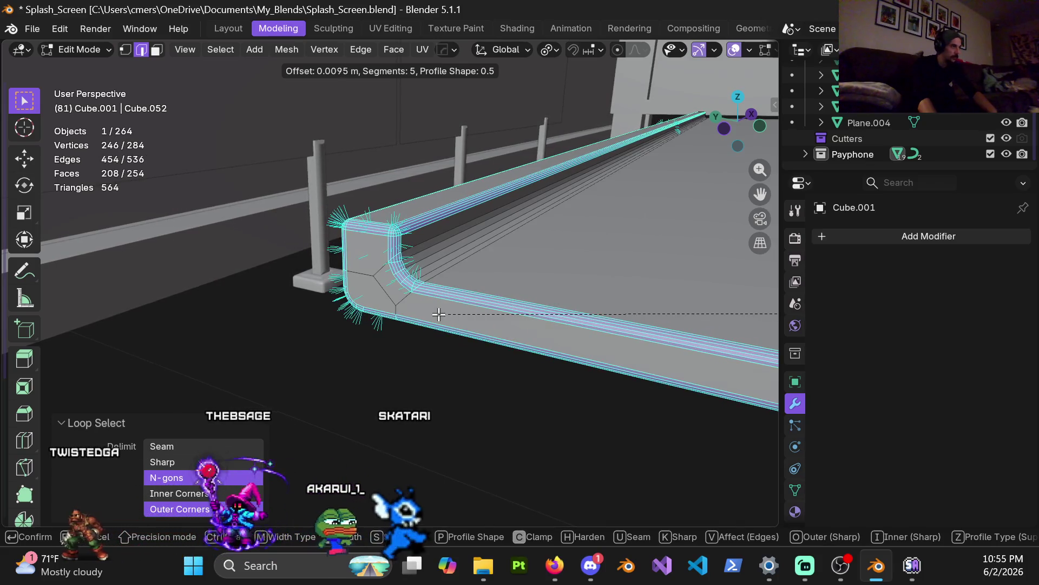
{"action": "key", "text": "Escape"}
Select the loops around the board's end and its lower corner, plus one more edge
{"action": "mouse_move", "coordinate": [430, 241]}
{"action": "middle_mouse_down"}
{"action": "mouse_move", "coordinate": [606, 302]}
{"action": "mouse_move", "coordinate": [675, 214]}
{"action": "mouse_move", "coordinate": [756, 167]}
{"action": "mouse_move", "coordinate": [506, 242]}
{"action": "mouse_move", "coordinate": [404, 230]}
{"action": "mouse_move", "coordinate": [478, 228]}
{"action": "mouse_move", "coordinate": [452, 213]}
{"action": "mouse_move", "coordinate": [324, 219]}
{"action": "mouse_move", "coordinate": [501, 233]}
{"action": "mouse_move", "coordinate": [619, 278]}
{"action": "mouse_move", "coordinate": [495, 292]}
{"action": "middle_mouse_up"}
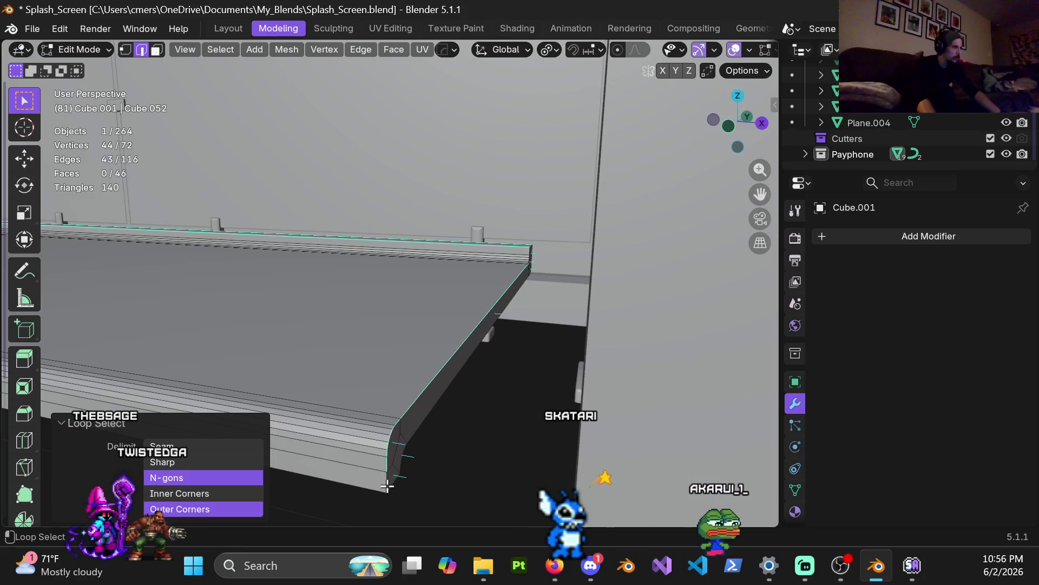
{"action": "mouse_move", "coordinate": [526, 275]}
{"action": "middle_mouse_down"}
{"action": "mouse_move", "coordinate": [330, 363]}
{"action": "mouse_move", "coordinate": [153, 308]}
{"action": "middle_mouse_up"}
{"action": "mouse_move", "coordinate": [530, 309]}
{"action": "middle_mouse_down"}
{"action": "mouse_move", "coordinate": [534, 355]}
{"action": "mouse_move", "coordinate": [464, 360]}
{"action": "mouse_move", "coordinate": [479, 339]}
{"action": "mouse_move", "coordinate": [325, 314]}
{"action": "mouse_move", "coordinate": [399, 325]}
{"action": "mouse_move", "coordinate": [378, 274]}
{"action": "mouse_move", "coordinate": [487, 185]}
{"action": "middle_mouse_up"}
{"action": "left_click", "coordinate": [480, 163], "text": "alt+shift"}
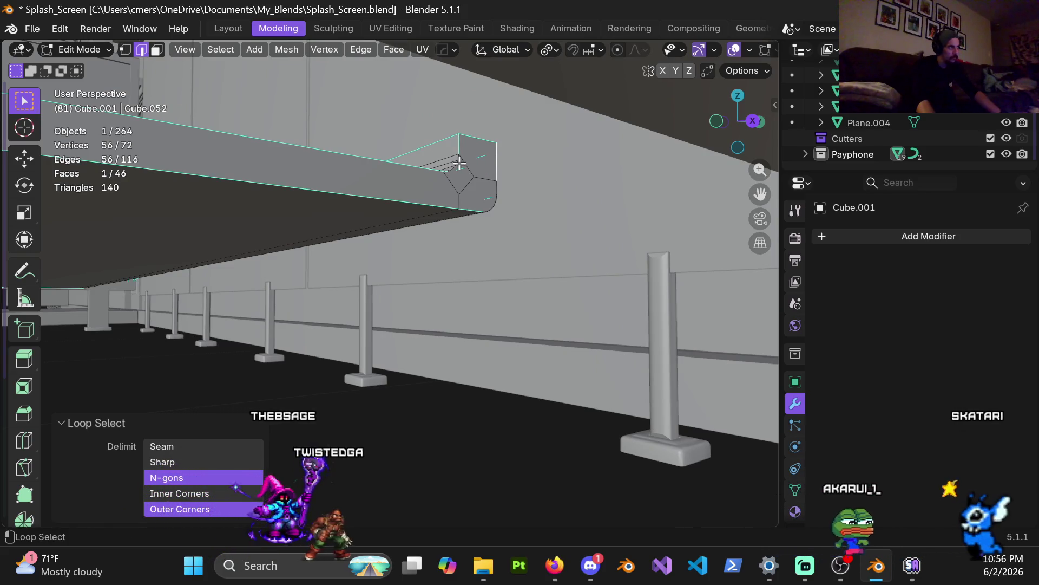
{"action": "left_click", "coordinate": [490, 203], "text": "alt+shift"}
{"action": "middle_click_drag", "start_coordinate": [373, 194], "coordinate": [329, 210]}
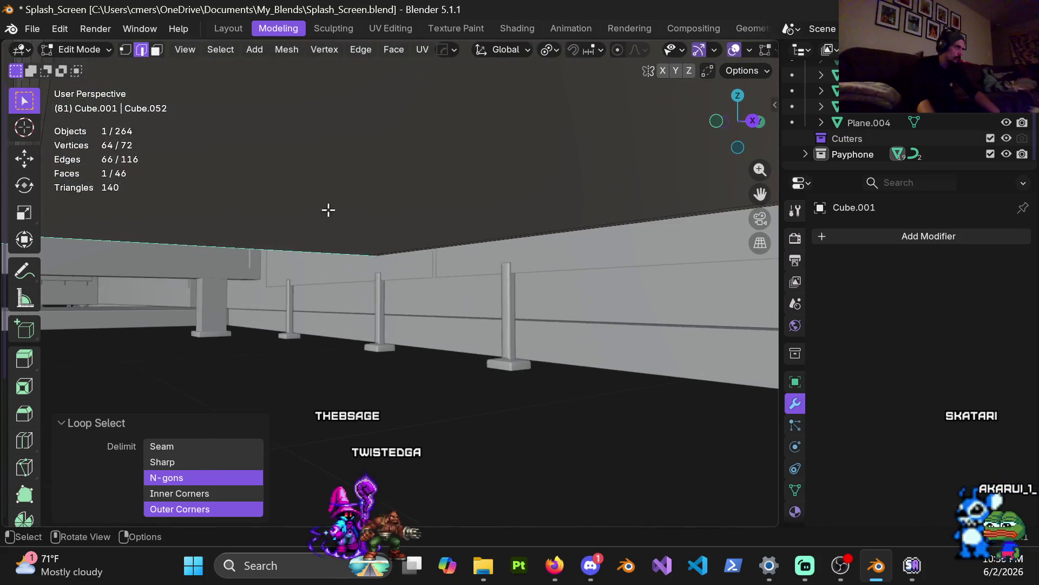
{"action": "scroll", "coordinate": [323, 207], "scroll_direction": "down", "scroll_amount": 1}
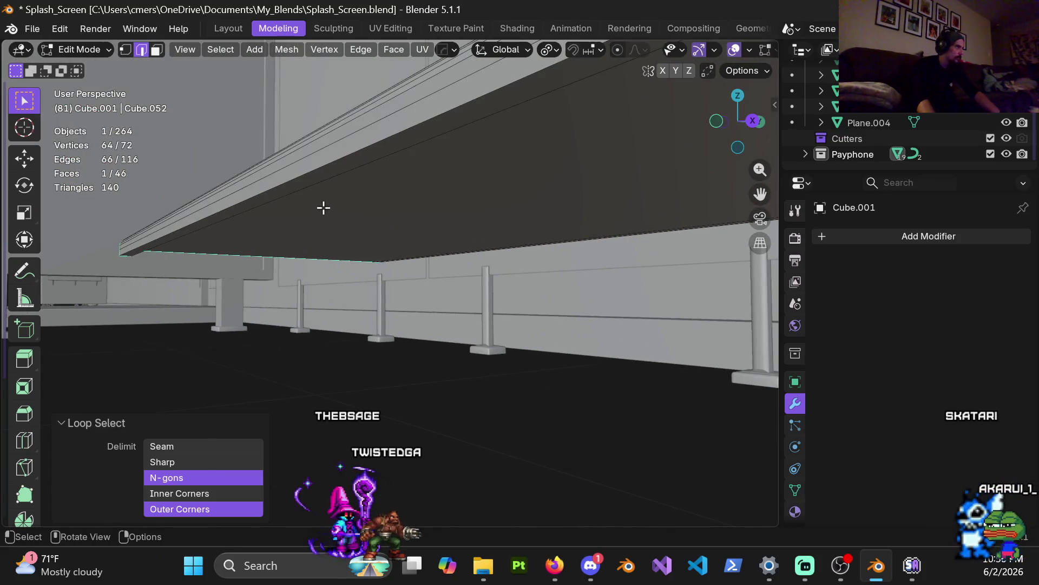
{"action": "left_click", "coordinate": [290, 194], "text": "shift"}
Check the lip selection in wireframe, then begin a very thin five-segment bevel on it
{"action": "mouse_move", "coordinate": [285, 198]}
{"action": "middle_mouse_down"}
{"action": "mouse_move", "coordinate": [292, 190]}
{"action": "mouse_move", "coordinate": [417, 216]}
{"action": "mouse_move", "coordinate": [471, 204]}
{"action": "mouse_move", "coordinate": [457, 250]}
{"action": "mouse_move", "coordinate": [392, 200]}
{"action": "mouse_move", "coordinate": [491, 233]}
{"action": "mouse_move", "coordinate": [587, 190]}
{"action": "mouse_move", "coordinate": [534, 198]}
{"action": "mouse_move", "coordinate": [659, 251]}
{"action": "middle_mouse_up"}
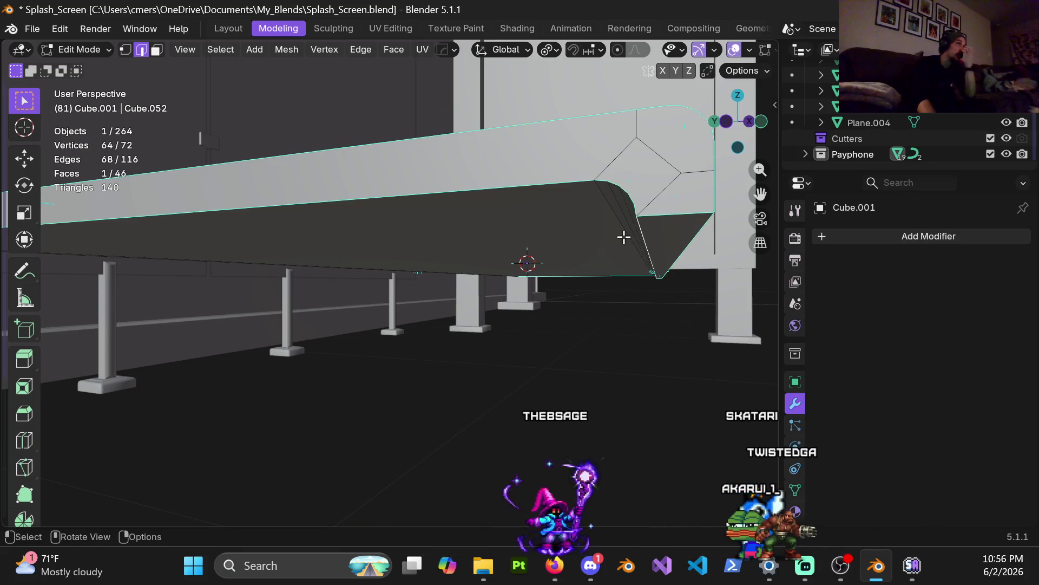
{"action": "middle_click_drag", "start_coordinate": [614, 249], "coordinate": [661, 235]}
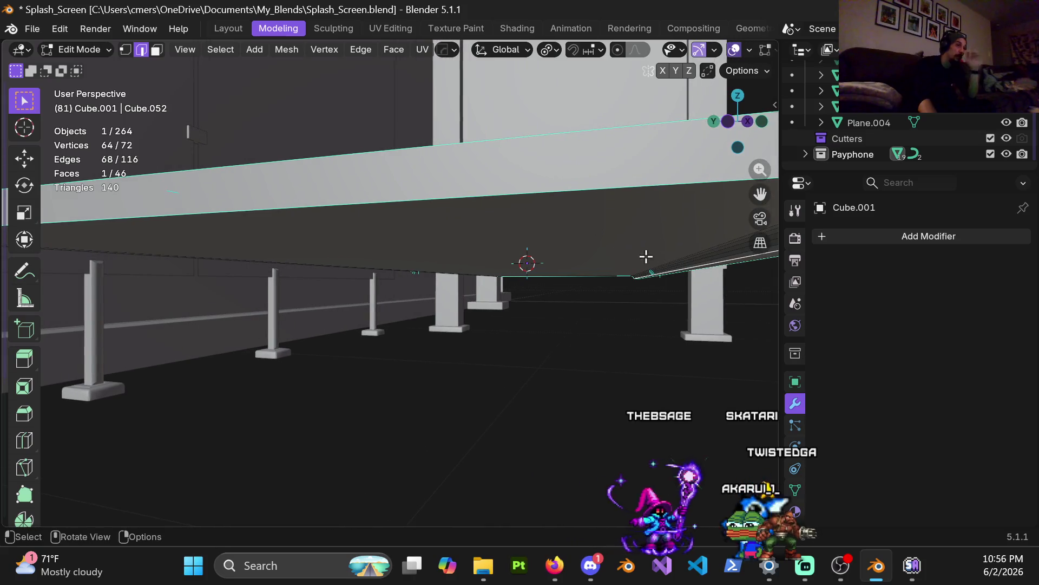
{"action": "scroll", "coordinate": [563, 271], "scroll_direction": "down", "scroll_amount": 3}
{"action": "scroll", "coordinate": [478, 251], "scroll_direction": "up", "scroll_amount": 3}
{"action": "mouse_move", "coordinate": [478, 251]}
{"action": "middle_mouse_down"}
{"action": "mouse_move", "coordinate": [457, 249]}
{"action": "mouse_move", "coordinate": [480, 236]}
{"action": "mouse_move", "coordinate": [554, 249]}
{"action": "mouse_move", "coordinate": [564, 237]}
{"action": "mouse_move", "coordinate": [476, 239]}
{"action": "mouse_move", "coordinate": [476, 214]}
{"action": "mouse_move", "coordinate": [502, 221]}
{"action": "middle_mouse_up"}
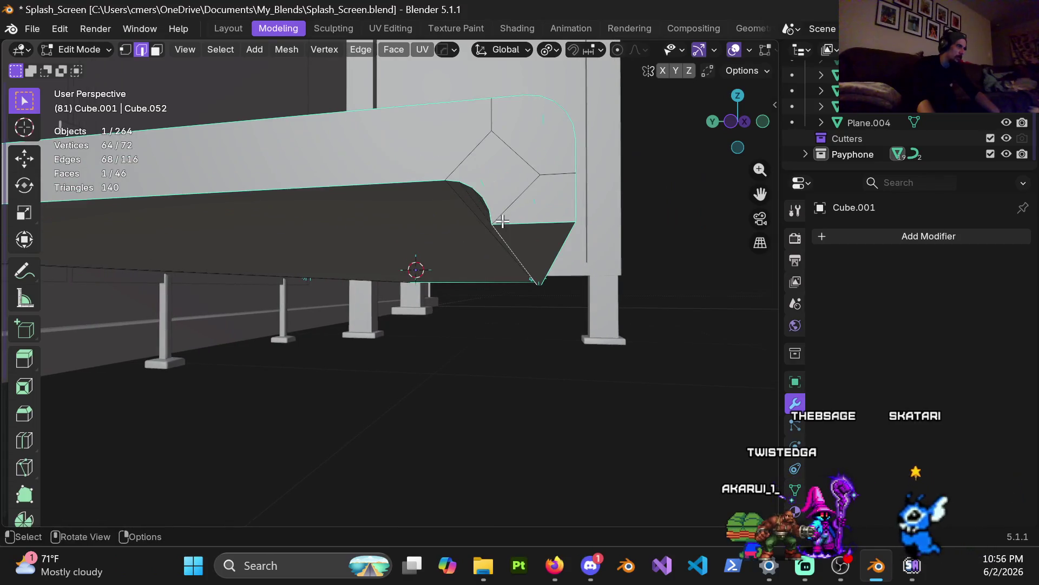
{"action": "key", "text": "shift+z"}
{"action": "mouse_move", "coordinate": [297, 235]}
{"action": "middle_mouse_down", "text": "shift"}
{"action": "mouse_move", "coordinate": [327, 243]}
{"action": "mouse_move", "coordinate": [538, 222]}
{"action": "mouse_move", "coordinate": [325, 226]}
{"action": "mouse_move", "coordinate": [362, 213]}
{"action": "mouse_move", "coordinate": [372, 235]}
{"action": "mouse_move", "coordinate": [362, 223]}
{"action": "mouse_move", "coordinate": [304, 220]}
{"action": "mouse_move", "coordinate": [497, 250]}
{"action": "mouse_move", "coordinate": [550, 181]}
{"action": "mouse_move", "coordinate": [409, 255]}
{"action": "mouse_move", "coordinate": [341, 213]}
{"action": "mouse_move", "coordinate": [571, 228]}
{"action": "mouse_move", "coordinate": [292, 259]}
{"action": "mouse_move", "coordinate": [392, 202]}
{"action": "mouse_move", "coordinate": [417, 204]}
{"action": "mouse_move", "coordinate": [451, 251]}
{"action": "mouse_move", "coordinate": [534, 267]}
{"action": "middle_mouse_up", "text": "shift"}
{"action": "key", "text": "shift+z"}
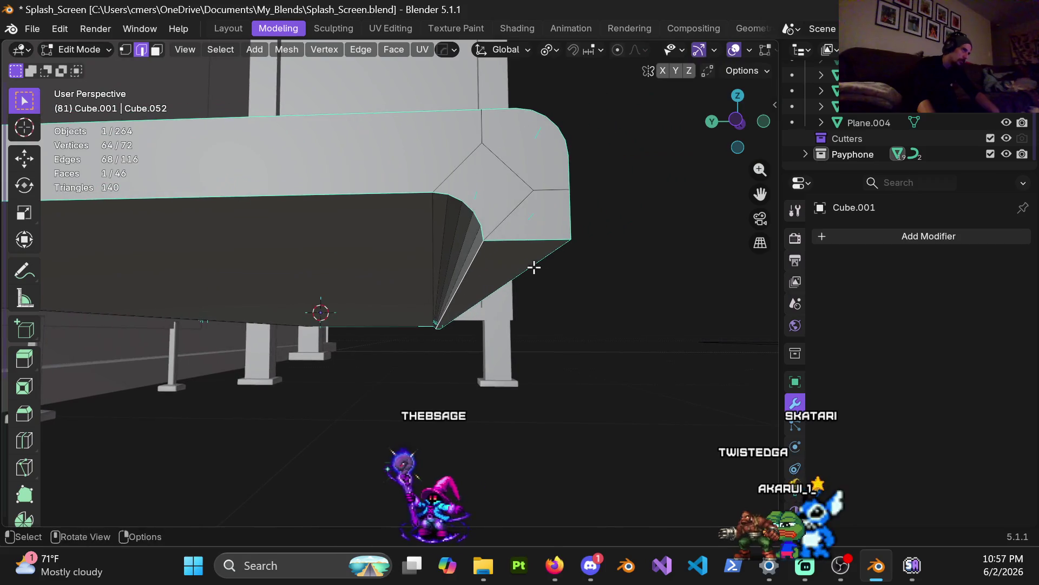
{"action": "key", "text": "ctrl+b"}
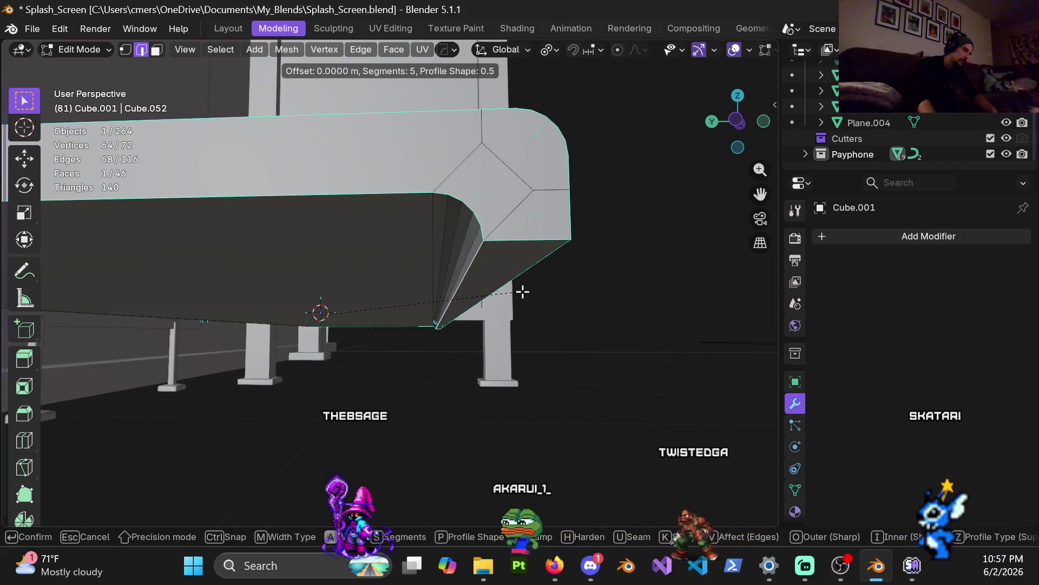
Cancel the thin bevel, merge by distance at 0.0001 m (2 vertices removed), and loop-select the lip
{"action": "key", "text": "Escape"}
{"action": "middle_click_drag", "start_coordinate": [522, 291], "coordinate": [492, 258]}
{"action": "key", "text": "a"}
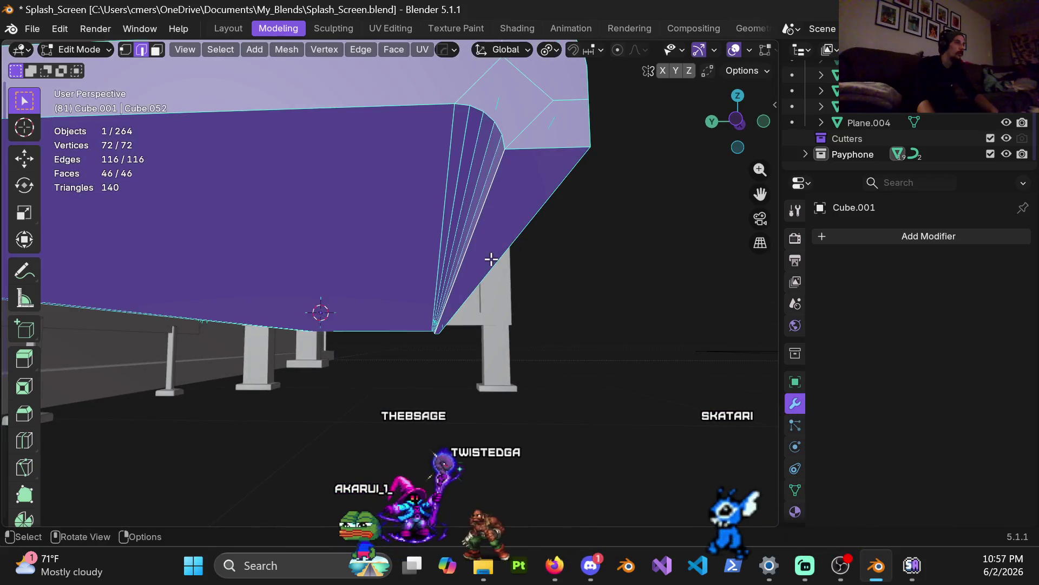
{"action": "key", "text": "m"}
{"action": "left_click", "coordinate": [487, 265]}
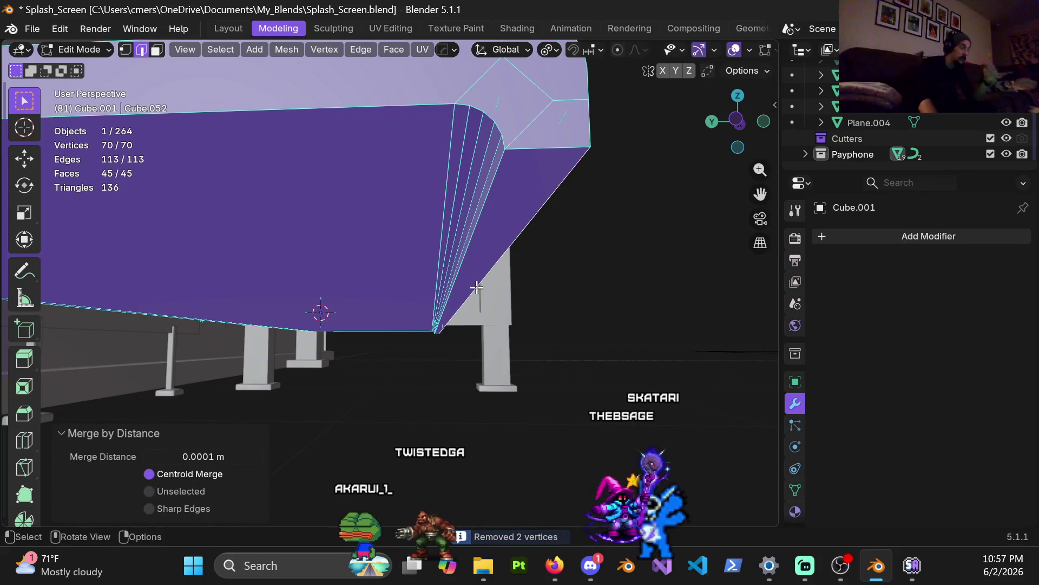
{"action": "scroll", "coordinate": [484, 252], "scroll_direction": "down", "scroll_amount": 3}
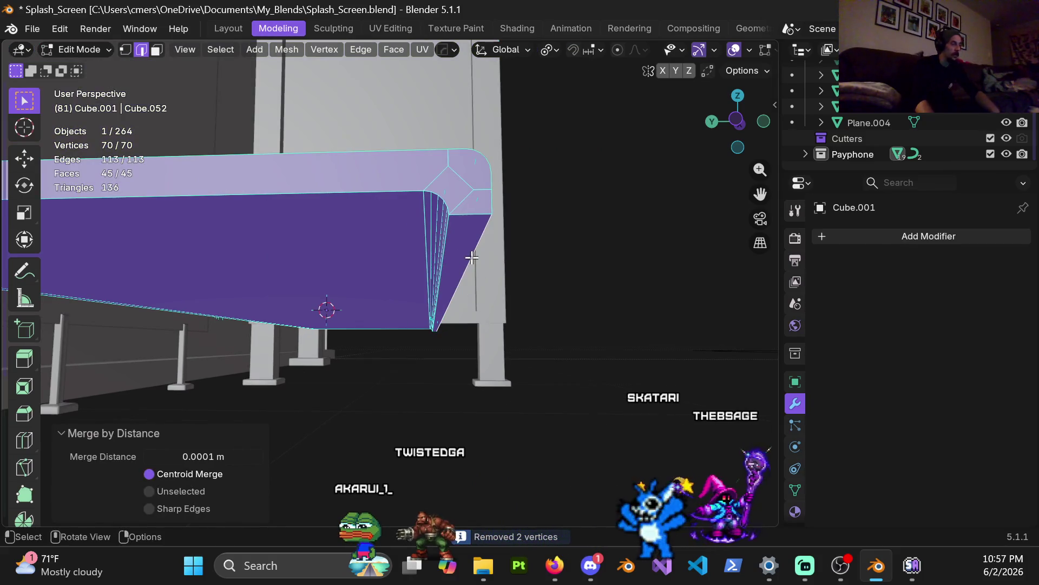
{"action": "scroll", "coordinate": [487, 203], "scroll_direction": "up", "scroll_amount": 2}
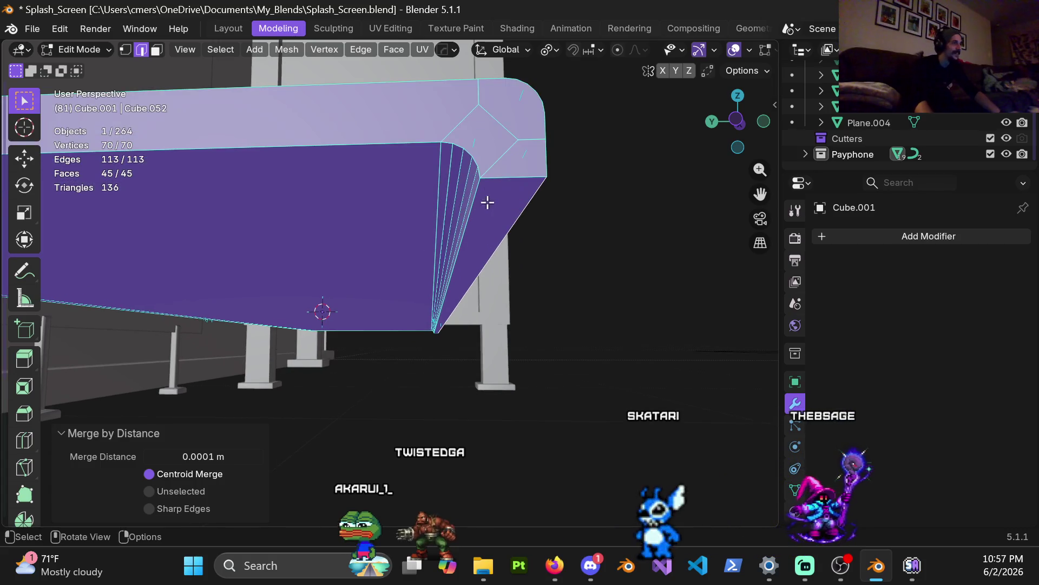
{"action": "left_click", "coordinate": [489, 174], "text": "alt"}
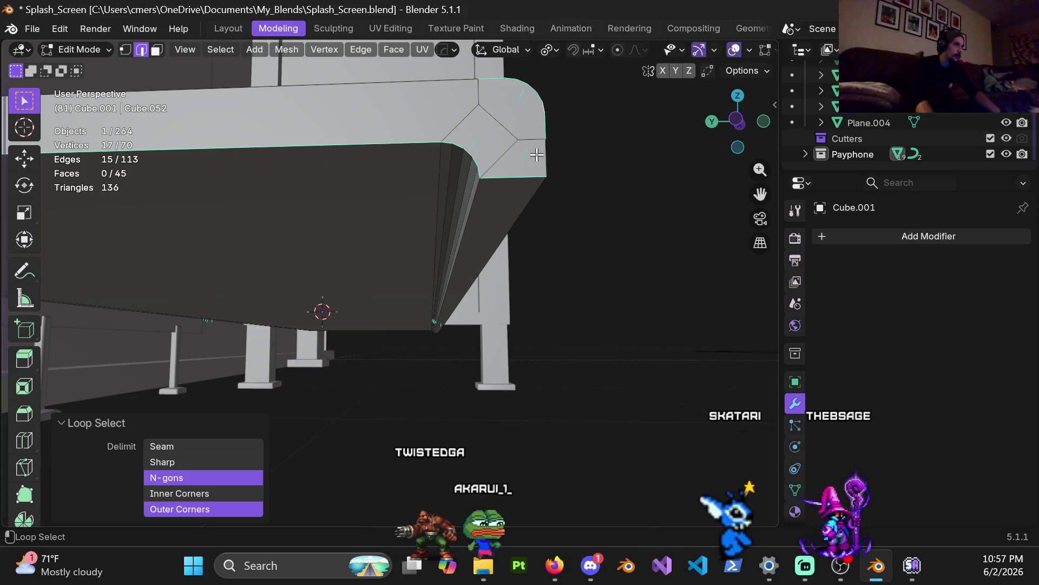
Select the lip's edge loops: the top, left corner, end profile and other lip loops
{"action": "left_click", "coordinate": [418, 86], "text": "alt+shift"}
{"action": "middle_click_drag", "start_coordinate": [419, 85], "coordinate": [450, 173], "text": "shift"}
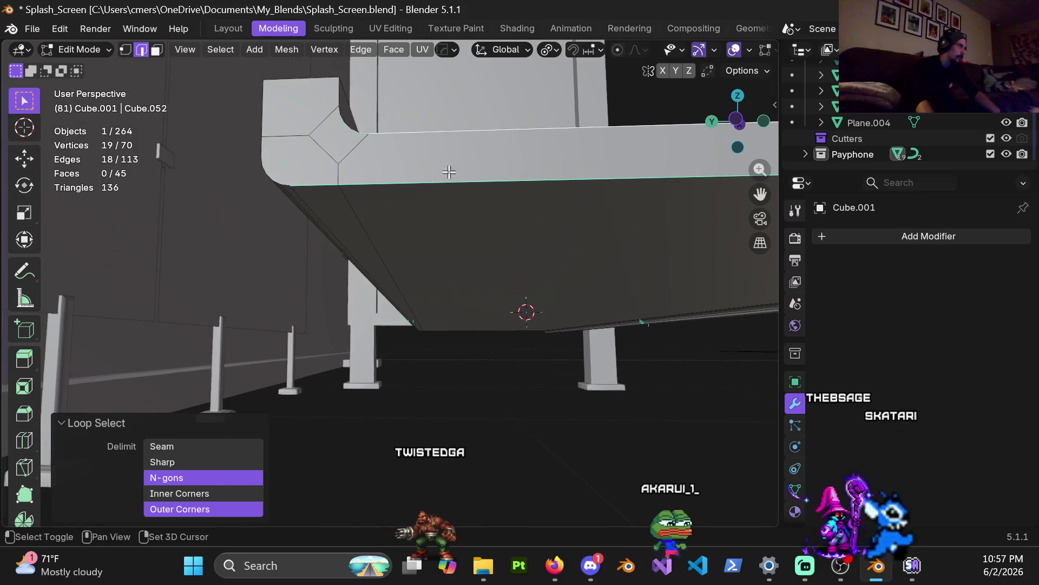
{"action": "left_click", "coordinate": [266, 148], "text": "alt+shift"}
{"action": "left_click", "coordinate": [365, 216], "text": "alt+shift"}
{"action": "mouse_move", "coordinate": [492, 227]}
{"action": "middle_mouse_down"}
{"action": "mouse_move", "coordinate": [506, 304]}
{"action": "mouse_move", "coordinate": [608, 248]}
{"action": "mouse_move", "coordinate": [267, 274]}
{"action": "mouse_move", "coordinate": [587, 269]}
{"action": "mouse_move", "coordinate": [417, 250]}
{"action": "mouse_move", "coordinate": [378, 265]}
{"action": "mouse_move", "coordinate": [519, 217]}
{"action": "mouse_move", "coordinate": [416, 283]}
{"action": "mouse_move", "coordinate": [379, 292]}
{"action": "mouse_move", "coordinate": [469, 322]}
{"action": "mouse_move", "coordinate": [319, 262]}
{"action": "mouse_move", "coordinate": [302, 233]}
{"action": "mouse_move", "coordinate": [302, 244]}
{"action": "mouse_move", "coordinate": [348, 221]}
{"action": "mouse_move", "coordinate": [411, 225]}
{"action": "mouse_move", "coordinate": [330, 228]}
{"action": "mouse_move", "coordinate": [367, 202]}
{"action": "mouse_move", "coordinate": [348, 230]}
{"action": "middle_mouse_up"}
{"action": "left_click", "coordinate": [445, 230], "text": "shift"}
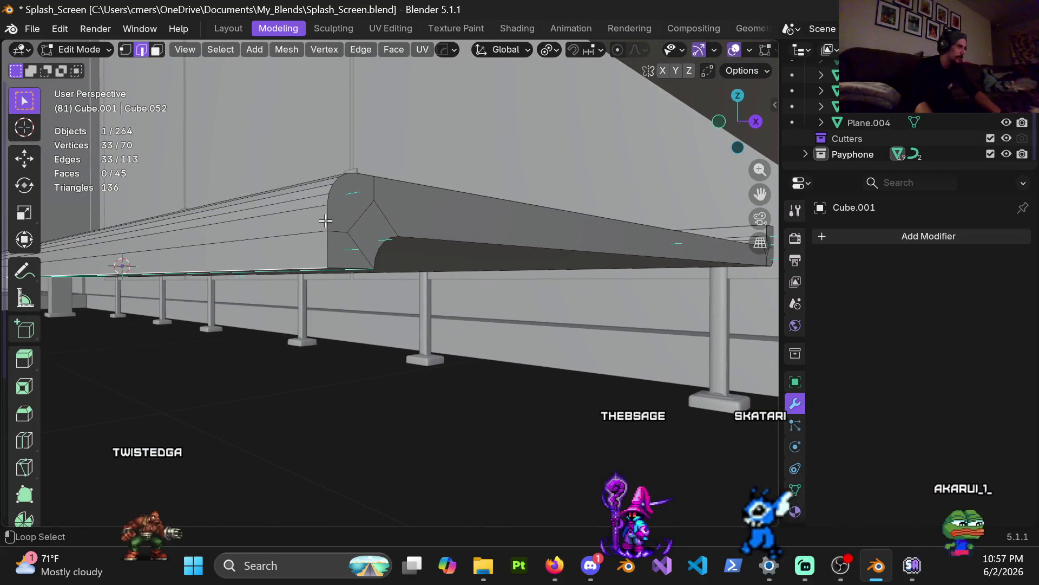
{"action": "left_click", "coordinate": [325, 221], "text": "alt+shift"}
{"action": "left_click", "coordinate": [411, 236], "text": "alt+shift"}
{"action": "mouse_move", "coordinate": [494, 216]}
{"action": "middle_mouse_down"}
{"action": "mouse_move", "coordinate": [350, 206]}
{"action": "mouse_move", "coordinate": [570, 242]}
{"action": "mouse_move", "coordinate": [594, 195]}
{"action": "mouse_move", "coordinate": [590, 181]}
{"action": "mouse_move", "coordinate": [311, 244]}
{"action": "mouse_move", "coordinate": [515, 198]}
{"action": "middle_mouse_up"}
{"action": "left_click", "coordinate": [517, 201], "text": "alt+shift"}
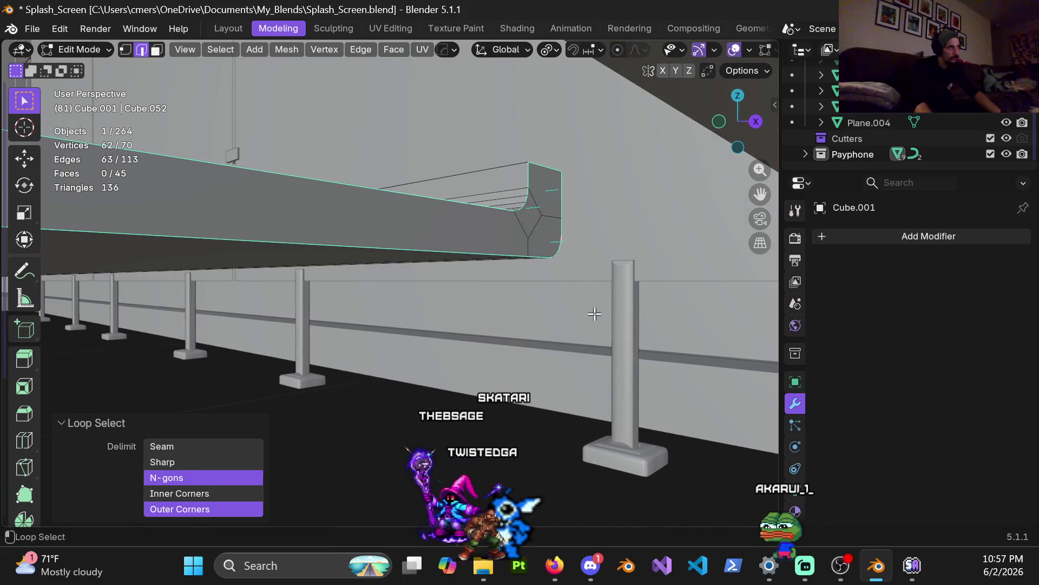
{"action": "mouse_move", "coordinate": [595, 314]}
{"action": "middle_mouse_down", "text": "ctrl"}
{"action": "mouse_move", "coordinate": [650, 275]}
{"action": "mouse_move", "coordinate": [622, 287]}
{"action": "mouse_move", "coordinate": [594, 276]}
{"action": "mouse_move", "coordinate": [555, 217]}
{"action": "mouse_move", "coordinate": [492, 285]}
{"action": "mouse_move", "coordinate": [533, 270]}
{"action": "middle_mouse_up", "text": "ctrl"}
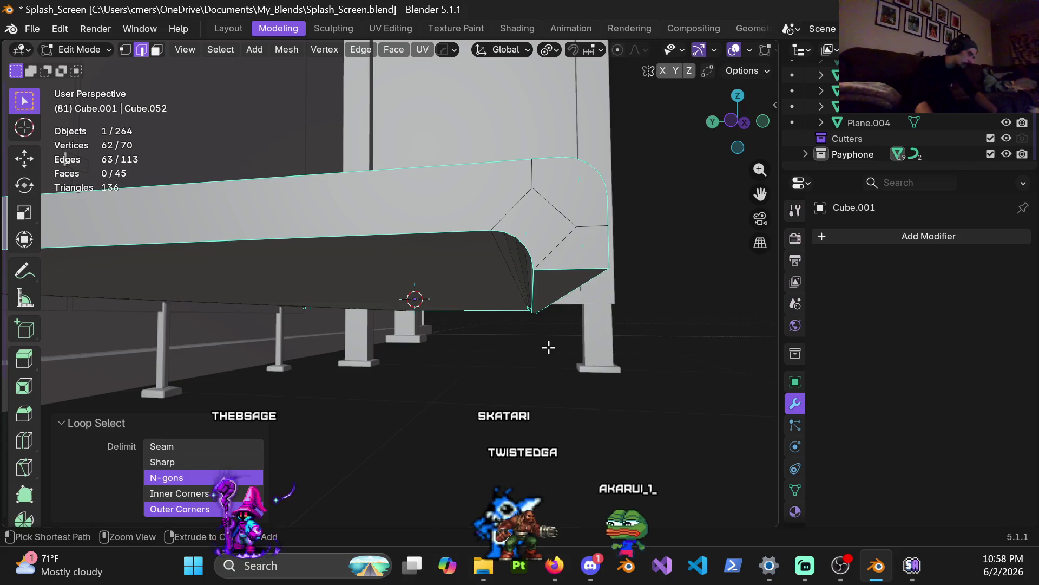
Bevel the selected loops with 5 segments, then apply Shade Auto Smooth (30°) in Object Mode
{"action": "key", "text": "ctrl+b"}
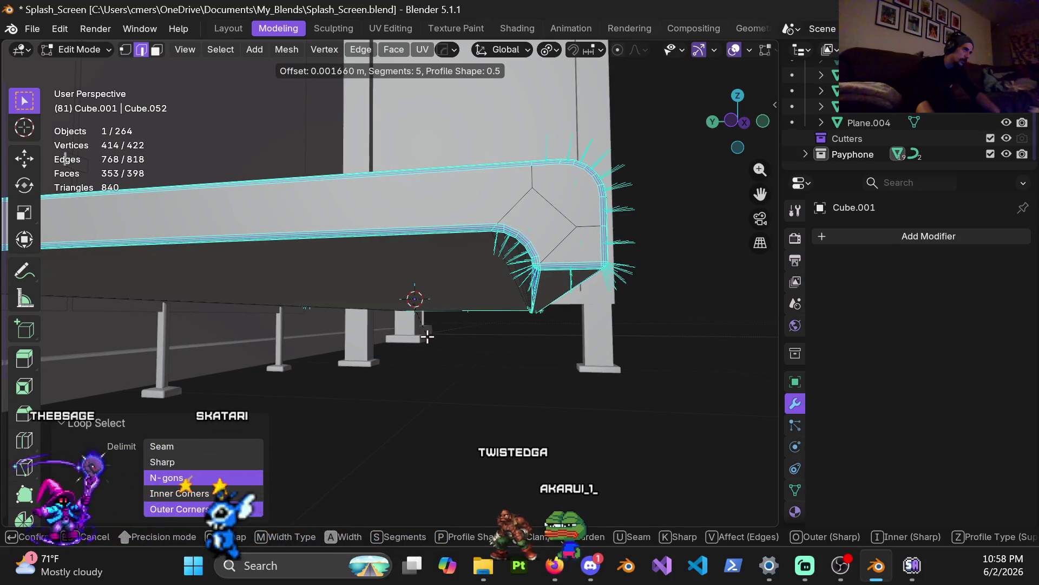
{"action": "left_click", "coordinate": [427, 336]}
{"action": "key", "text": "ctrl+Tab"}
{"action": "left_click", "coordinate": [447, 261]}
{"action": "mouse_move", "coordinate": [447, 261]}
{"action": "middle_mouse_down"}
{"action": "mouse_move", "coordinate": [600, 231]}
{"action": "mouse_move", "coordinate": [404, 271]}
{"action": "mouse_move", "coordinate": [408, 261]}
{"action": "mouse_move", "coordinate": [485, 254]}
{"action": "mouse_move", "coordinate": [569, 272]}
{"action": "mouse_move", "coordinate": [400, 307]}
{"action": "mouse_move", "coordinate": [343, 285]}
{"action": "mouse_move", "coordinate": [366, 285]}
{"action": "mouse_move", "coordinate": [352, 296]}
{"action": "mouse_move", "coordinate": [382, 287]}
{"action": "mouse_move", "coordinate": [369, 323]}
{"action": "mouse_move", "coordinate": [422, 306]}
{"action": "mouse_move", "coordinate": [403, 296]}
{"action": "mouse_move", "coordinate": [526, 269]}
{"action": "mouse_move", "coordinate": [446, 308]}
{"action": "mouse_move", "coordinate": [375, 308]}
{"action": "mouse_move", "coordinate": [384, 338]}
{"action": "mouse_move", "coordinate": [509, 228]}
{"action": "mouse_move", "coordinate": [307, 223]}
{"action": "mouse_move", "coordinate": [348, 226]}
{"action": "mouse_move", "coordinate": [361, 214]}
{"action": "mouse_move", "coordinate": [348, 225]}
{"action": "middle_mouse_up"}
{"action": "right_click", "coordinate": [489, 258]}
{"action": "left_click", "coordinate": [489, 259]}
{"action": "scroll", "coordinate": [400, 307], "scroll_direction": "down", "scroll_amount": 4}
Undo the smoothing and first lip bevel, then re-bevel the lip loops at 0.0091 m with 5 segments
{"action": "mouse_move", "coordinate": [502, 258]}
{"action": "middle_mouse_down"}
{"action": "mouse_move", "coordinate": [537, 290]}
{"action": "mouse_move", "coordinate": [489, 277]}
{"action": "middle_mouse_up"}
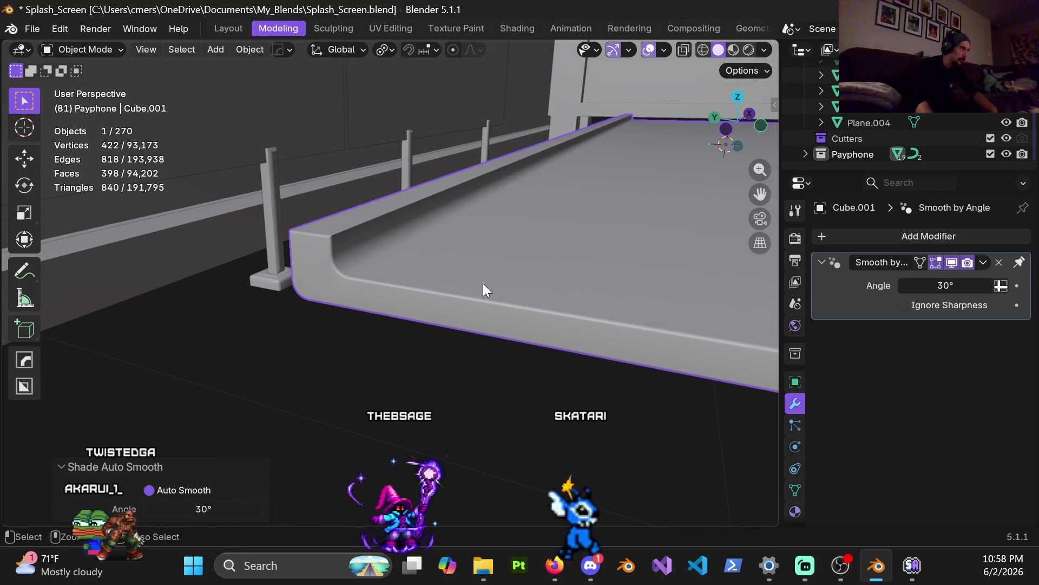
{"action": "key", "text": "ctrl+z"}
{"action": "key", "text": "ctrl+Tab"}
{"action": "left_click", "coordinate": [622, 276]}
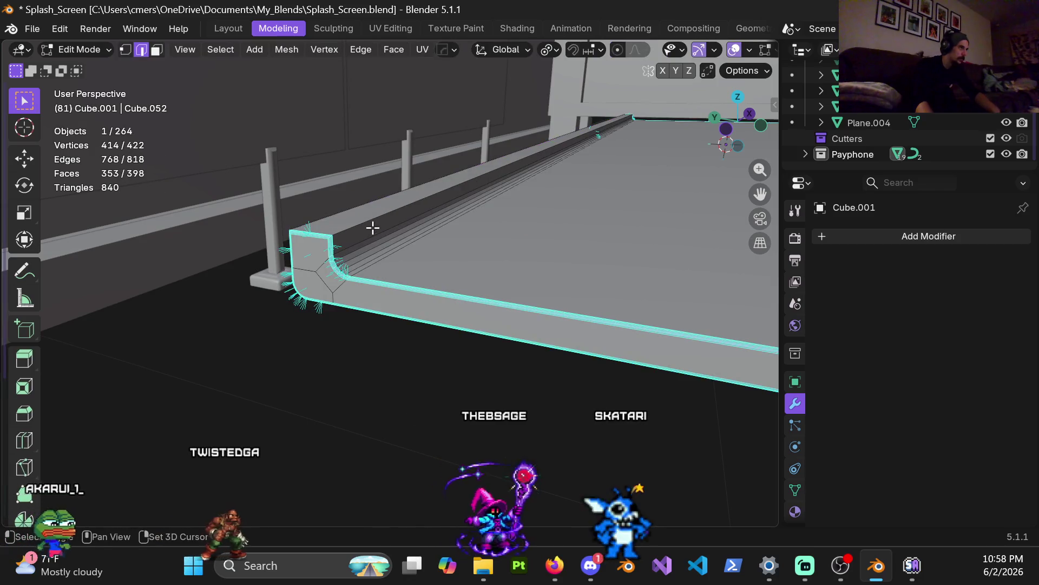
{"action": "key", "text": "ctrl+z"}
{"action": "key", "text": "Tab"}
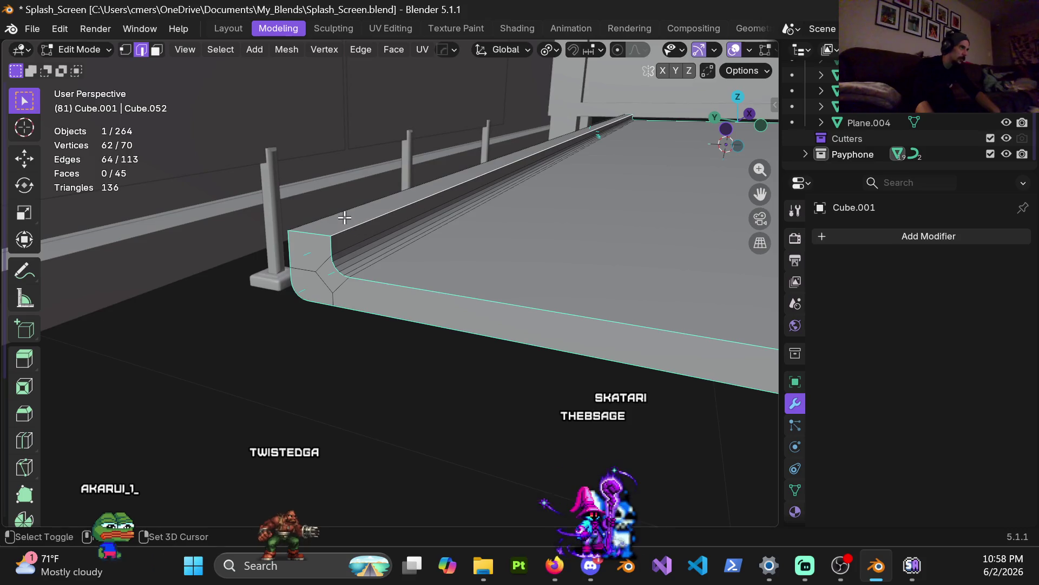
{"action": "key", "text": "ctrl+b"}
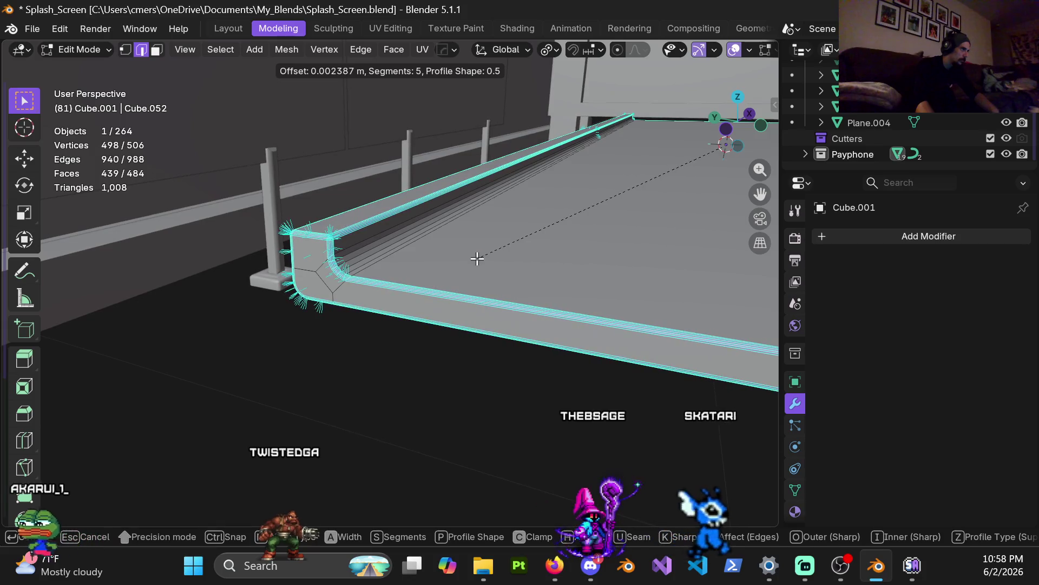
{"action": "left_click", "coordinate": [445, 275]}
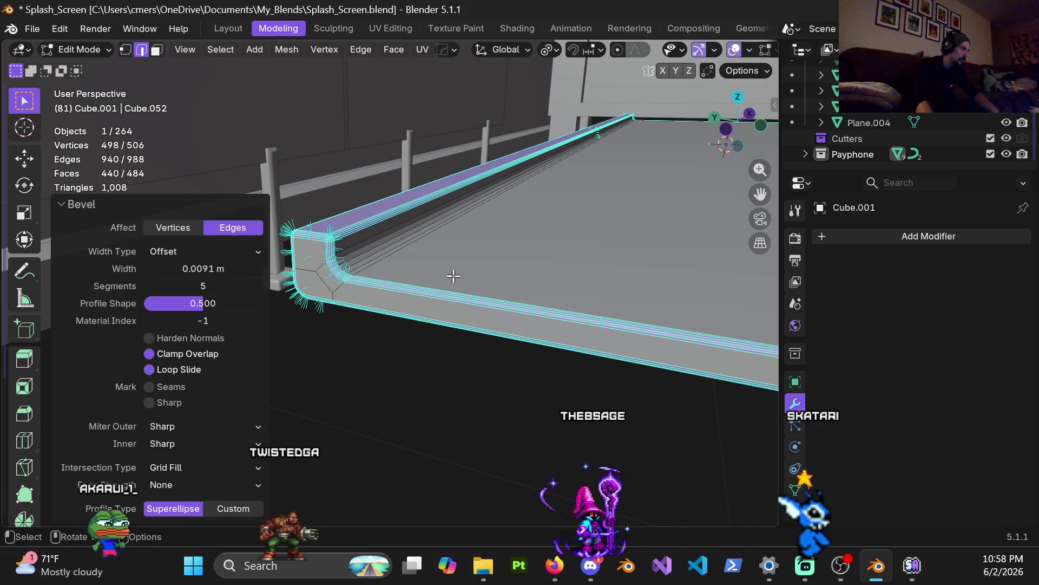
Merge doubled vertices by distance and reapply Shade Auto Smooth to the shelf
{"action": "key", "text": "a"}
{"action": "key", "text": "m"}
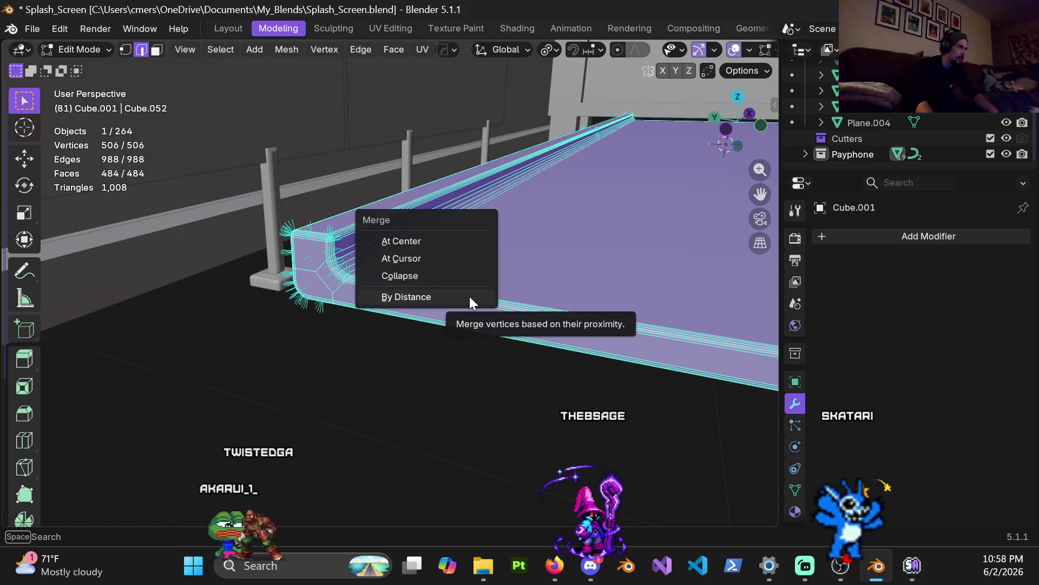
{"action": "left_click", "coordinate": [469, 297]}
{"action": "mouse_move", "coordinate": [555, 302]}
{"action": "middle_mouse_down"}
{"action": "mouse_move", "coordinate": [591, 309]}
{"action": "mouse_move", "coordinate": [557, 316]}
{"action": "mouse_move", "coordinate": [506, 278]}
{"action": "mouse_move", "coordinate": [458, 262]}
{"action": "middle_mouse_up"}
{"action": "key", "text": "Tab"}
{"action": "right_click", "coordinate": [458, 262]}
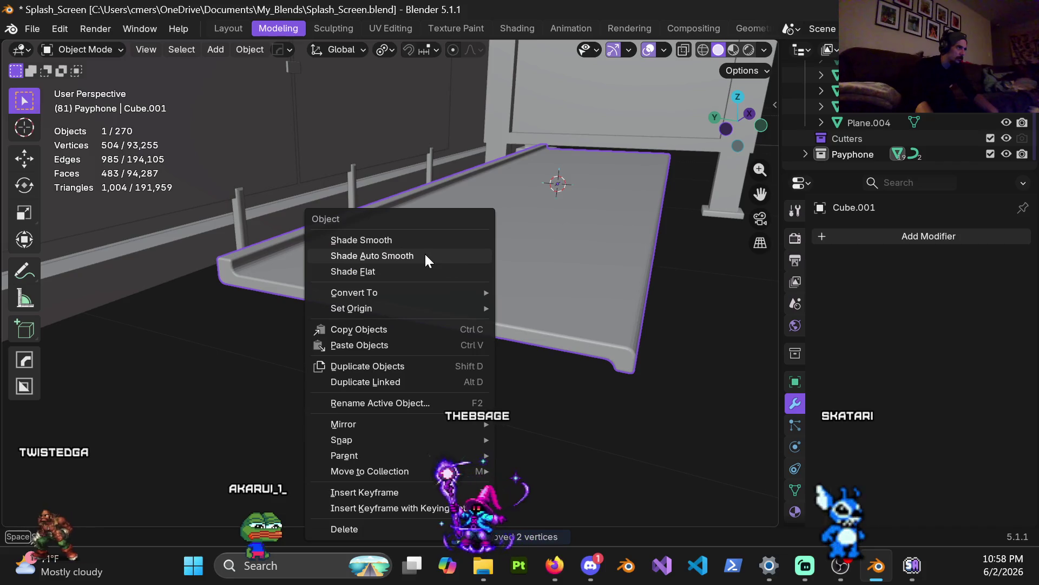
{"action": "left_click", "coordinate": [424, 255]}
{"action": "mouse_move", "coordinate": [570, 308]}
{"action": "middle_mouse_down"}
{"action": "mouse_move", "coordinate": [481, 294]}
{"action": "mouse_move", "coordinate": [508, 244]}
{"action": "mouse_move", "coordinate": [449, 284]}
{"action": "mouse_move", "coordinate": [423, 270]}
{"action": "mouse_move", "coordinate": [456, 226]}
{"action": "middle_mouse_up"}
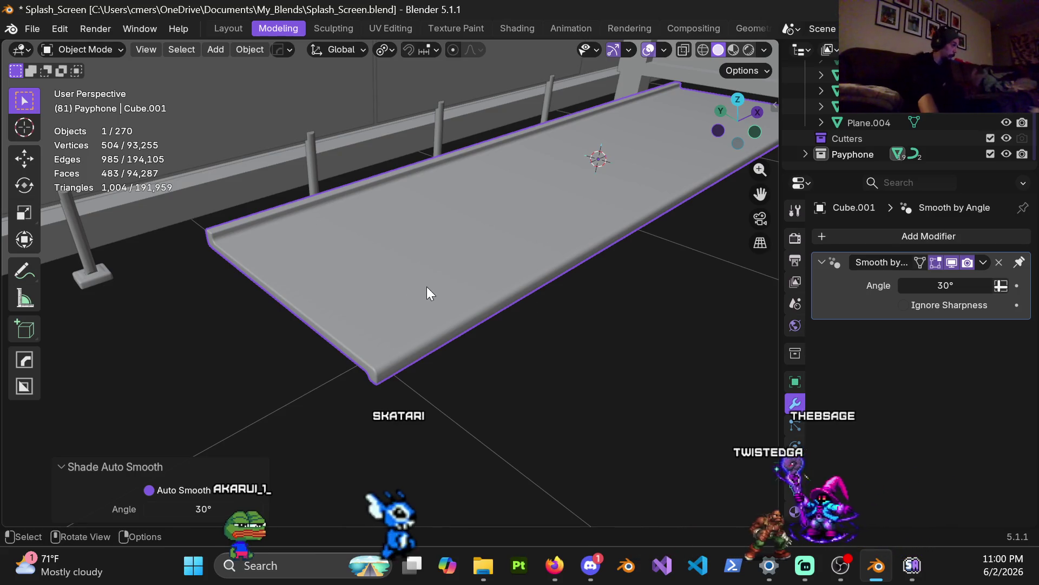
{"action": "mouse_move", "coordinate": [422, 282]}
{"action": "middle_mouse_down"}
{"action": "mouse_move", "coordinate": [459, 271]}
{"action": "mouse_move", "coordinate": [413, 292]}
{"action": "mouse_move", "coordinate": [448, 274]}
{"action": "mouse_move", "coordinate": [490, 167]}
{"action": "mouse_move", "coordinate": [385, 264]}
{"action": "mouse_move", "coordinate": [412, 258]}
{"action": "mouse_move", "coordinate": [376, 257]}
{"action": "mouse_move", "coordinate": [421, 270]}
{"action": "mouse_move", "coordinate": [427, 301]}
{"action": "mouse_move", "coordinate": [479, 262]}
{"action": "mouse_move", "coordinate": [419, 300]}
{"action": "middle_mouse_up"}
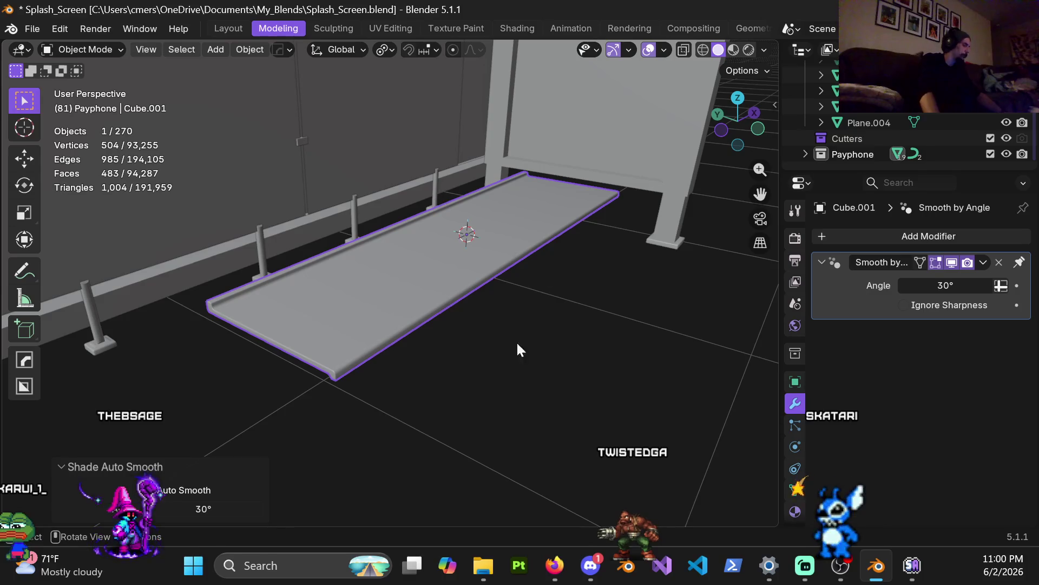
{"action": "key", "text": "Tab"}
{"action": "mouse_move", "coordinate": [615, 283]}
{"action": "middle_mouse_down"}
{"action": "mouse_move", "coordinate": [457, 294]}
{"action": "mouse_move", "coordinate": [465, 278]}
{"action": "middle_mouse_up"}
{"action": "scroll", "coordinate": [464, 277], "scroll_direction": "up", "scroll_amount": 5}
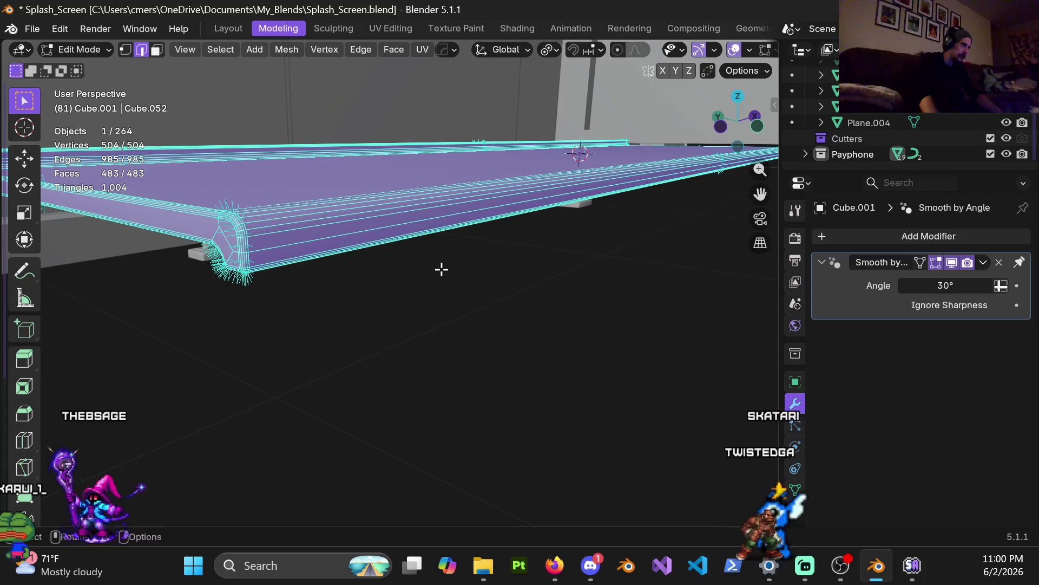
{"action": "middle_click_drag", "start_coordinate": [399, 237], "coordinate": [413, 237]}
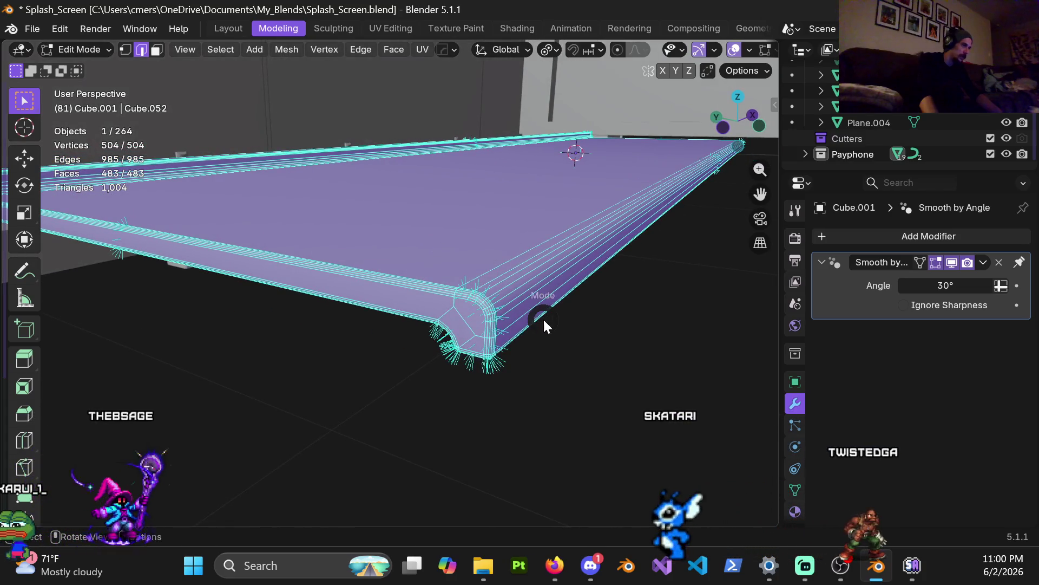
{"action": "left_click", "coordinate": [405, 314]}
{"action": "key", "text": "ctrl+Tab"}
{"action": "left_click", "coordinate": [633, 306]}
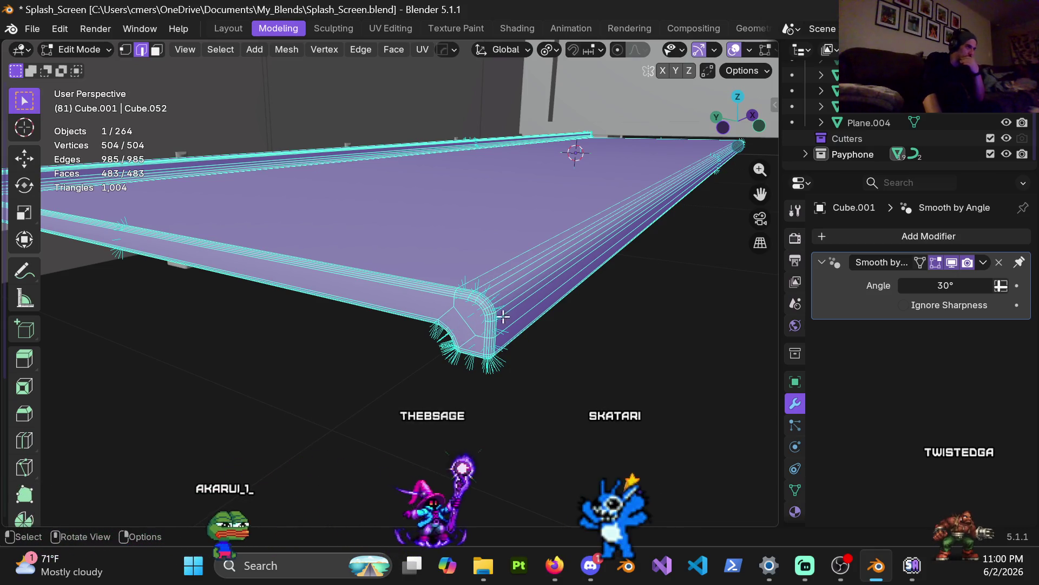
{"action": "mouse_move", "coordinate": [390, 251]}
{"action": "middle_mouse_down"}
{"action": "mouse_move", "coordinate": [428, 254]}
{"action": "mouse_move", "coordinate": [417, 234]}
{"action": "mouse_move", "coordinate": [384, 231]}
{"action": "mouse_move", "coordinate": [482, 224]}
{"action": "middle_mouse_up"}
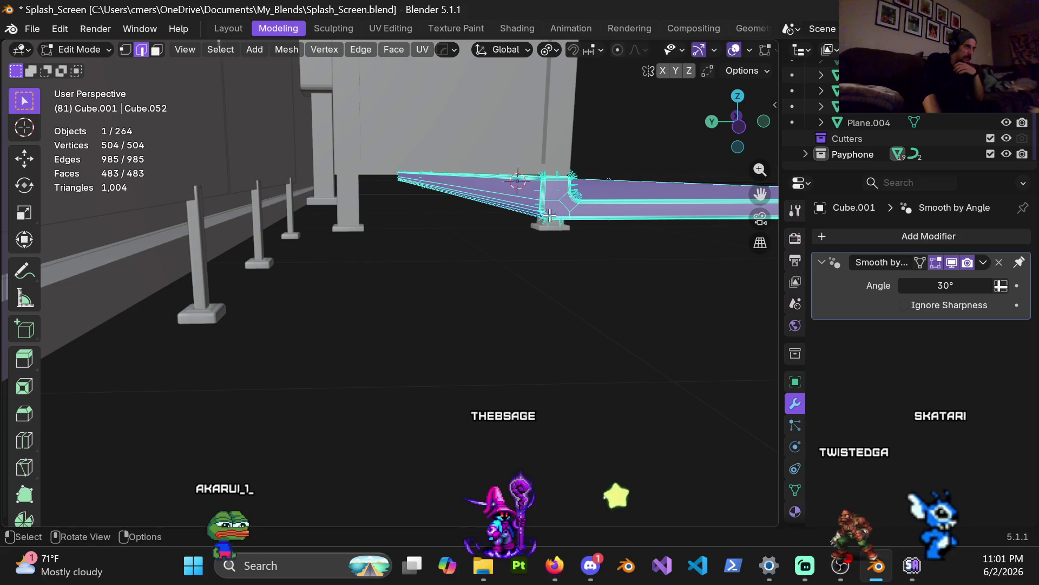
{"action": "mouse_move", "coordinate": [527, 200]}
{"action": "middle_mouse_down"}
{"action": "mouse_move", "coordinate": [545, 183]}
{"action": "mouse_move", "coordinate": [556, 190]}
{"action": "mouse_move", "coordinate": [547, 177]}
{"action": "mouse_move", "coordinate": [555, 180]}
{"action": "mouse_move", "coordinate": [471, 184]}
{"action": "mouse_move", "coordinate": [502, 186]}
{"action": "middle_mouse_up"}
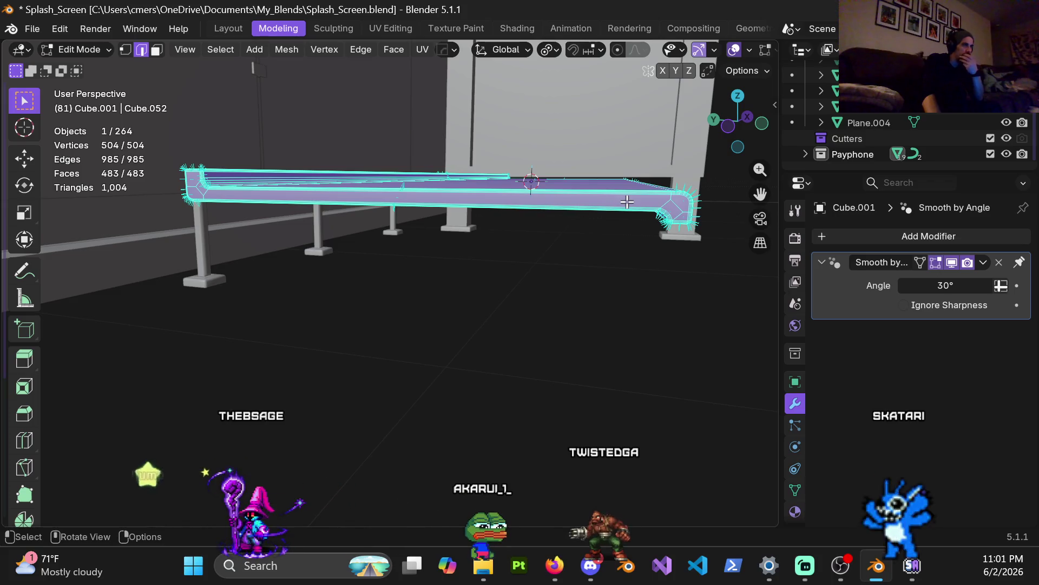
{"action": "mouse_move", "coordinate": [588, 198]}
{"action": "middle_mouse_down"}
{"action": "mouse_move", "coordinate": [424, 229]}
{"action": "mouse_move", "coordinate": [432, 292]}
{"action": "mouse_move", "coordinate": [408, 270]}
{"action": "middle_mouse_up"}
{"action": "key", "text": "Tab"}
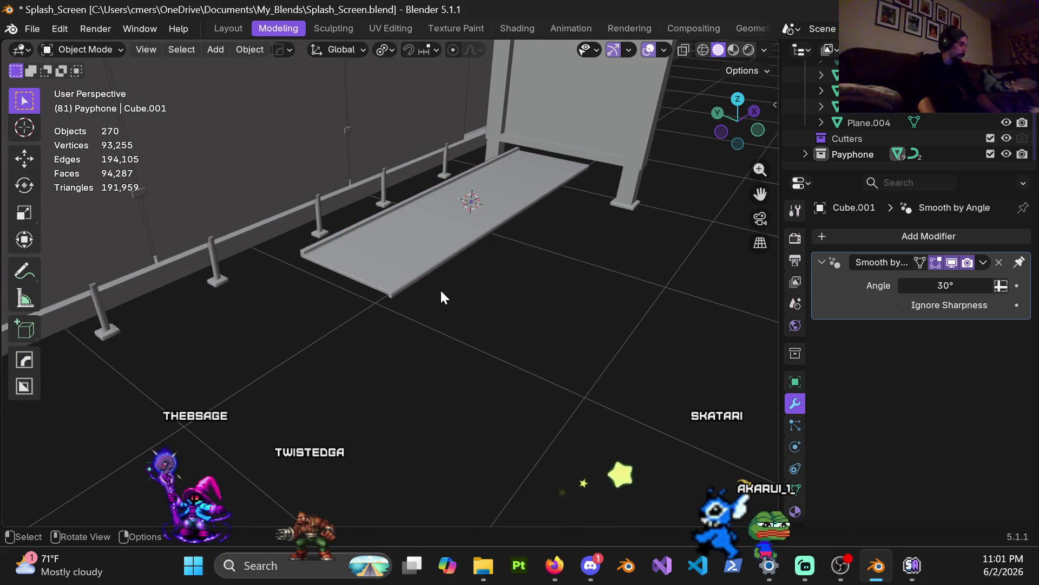
Apply the shelf object's scale
{"action": "left_click", "coordinate": [454, 248]}
{"action": "key", "text": "ctrl+a"}
{"action": "left_click", "coordinate": [439, 262]}
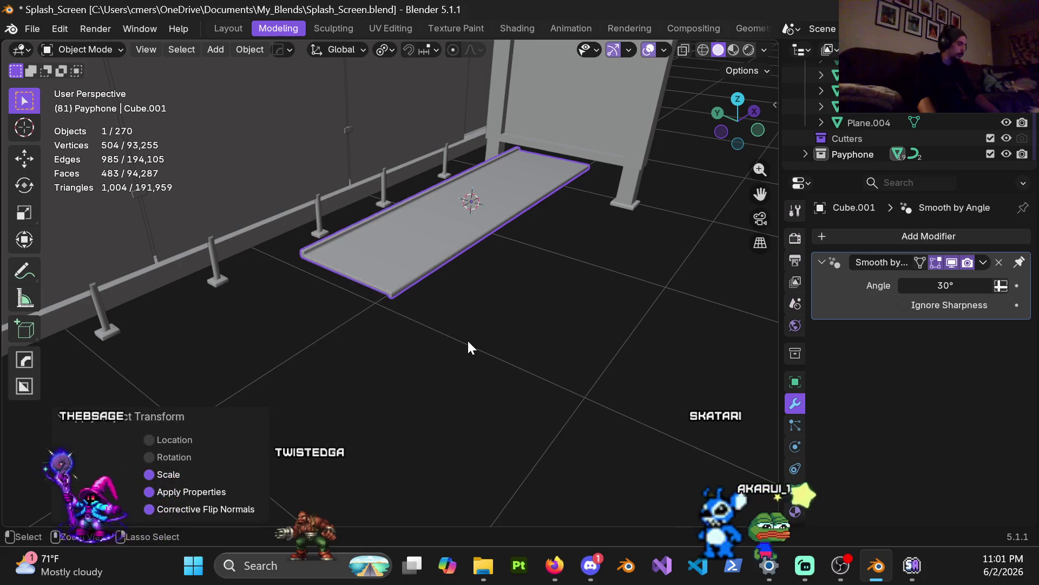
Add a new cube and shrink it to 0.2 scale
{"action": "key", "text": "shift+a"}
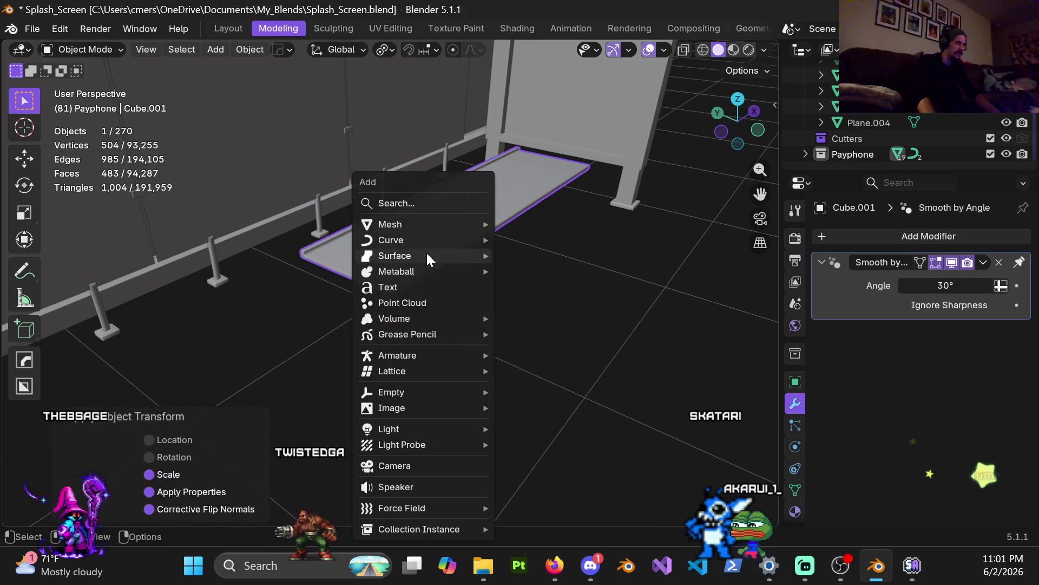
{"action": "mouse_move", "coordinate": [440, 227]}
{"action": "left_click", "coordinate": [541, 239]}
{"action": "scroll", "coordinate": [556, 254], "scroll_direction": "down", "scroll_amount": 5}
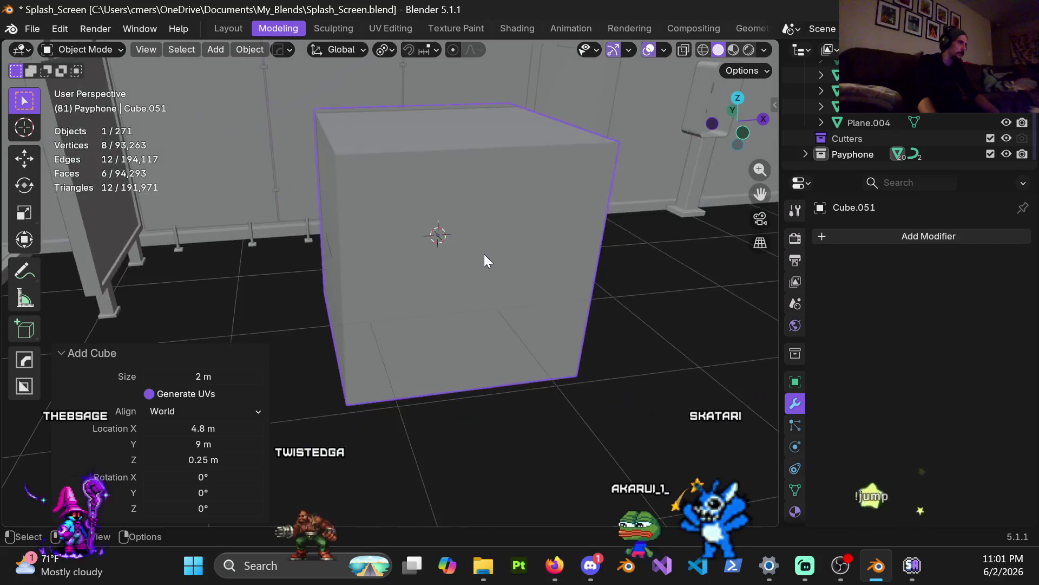
{"action": "type", "text": "s.2"}
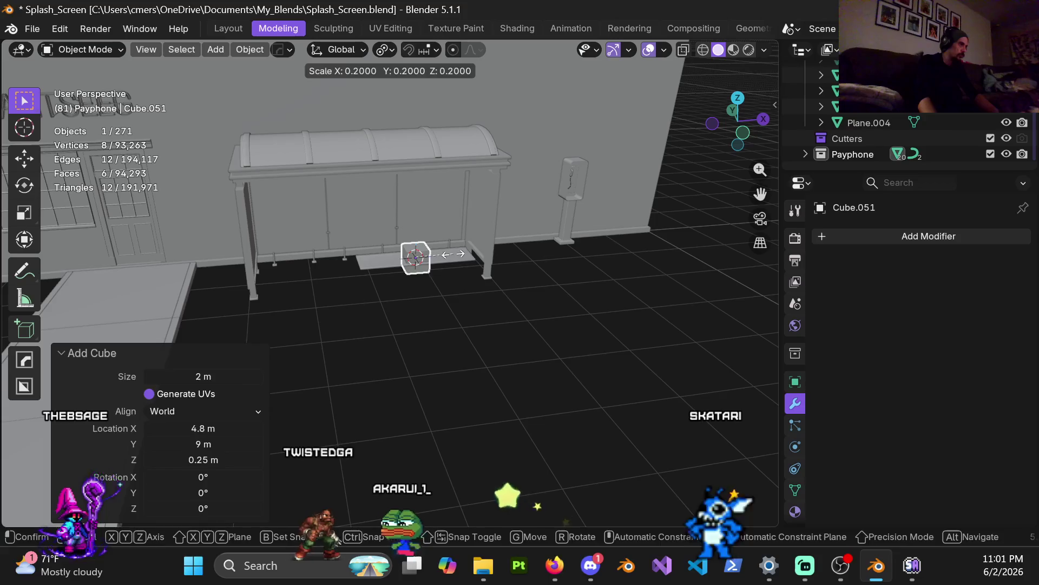
{"action": "key", "text": "Return"}
{"action": "scroll", "coordinate": [427, 244], "scroll_direction": "up", "scroll_amount": 5}
Flatten the cube into a thin upright panel: half along Y, about 0.1 along X
{"action": "mouse_move", "coordinate": [468, 174]}
{"action": "middle_mouse_down"}
{"action": "mouse_move", "coordinate": [464, 264]}
{"action": "mouse_move", "coordinate": [455, 235]}
{"action": "mouse_move", "coordinate": [431, 244]}
{"action": "mouse_move", "coordinate": [531, 253]}
{"action": "mouse_move", "coordinate": [581, 237]}
{"action": "mouse_move", "coordinate": [625, 194]}
{"action": "mouse_move", "coordinate": [616, 179]}
{"action": "mouse_move", "coordinate": [613, 252]}
{"action": "middle_mouse_up"}
{"action": "key", "text": "s"}
{"action": "key", "text": "y"}
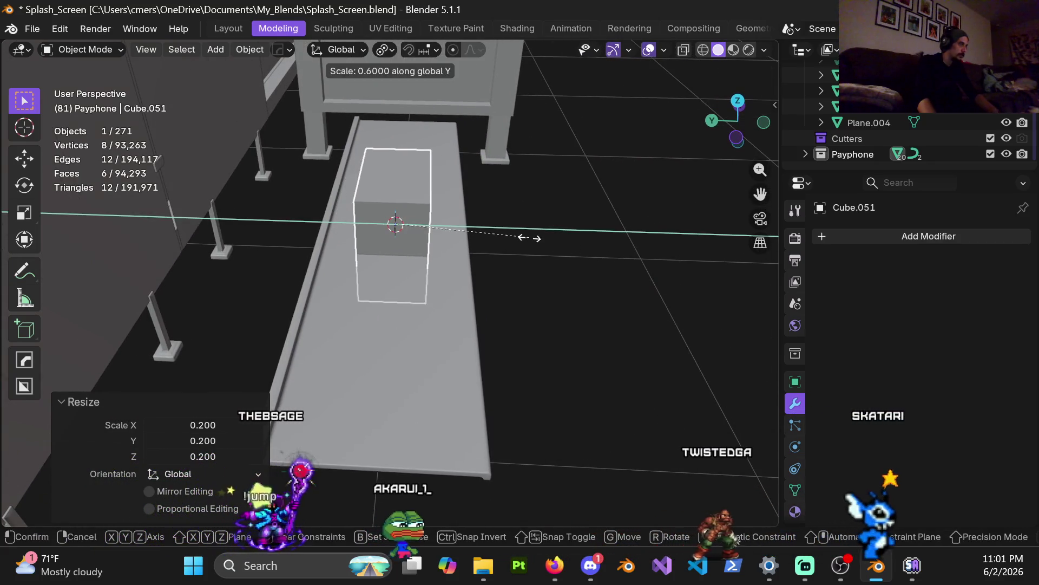
{"action": "left_click", "coordinate": [503, 235]}
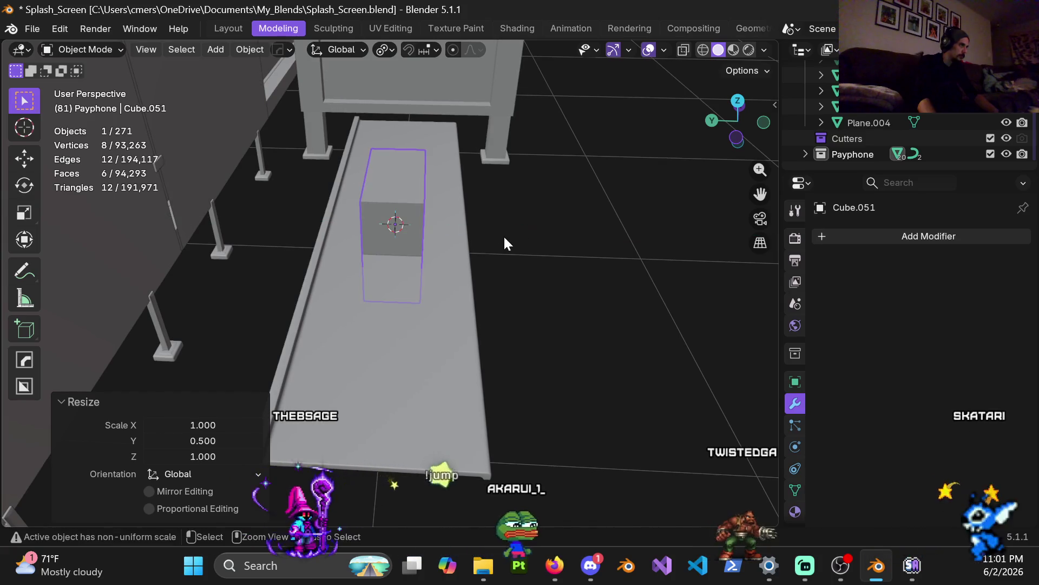
{"action": "key", "text": "s"}
{"action": "key", "text": "x"}
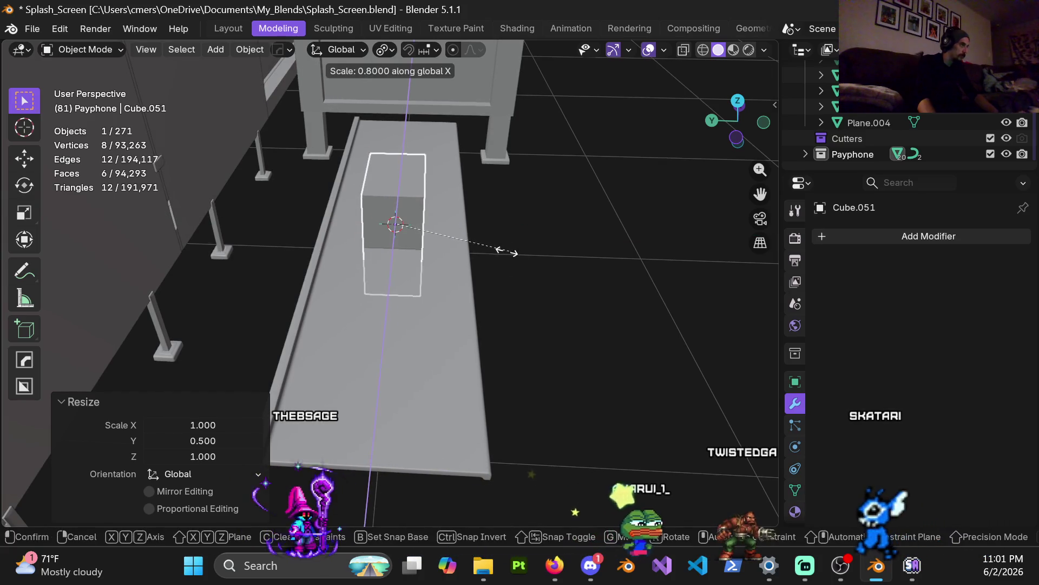
{"action": "left_click", "coordinate": [406, 224]}
{"action": "mouse_move", "coordinate": [406, 225]}
{"action": "middle_mouse_down"}
{"action": "mouse_move", "coordinate": [378, 238]}
{"action": "mouse_move", "coordinate": [241, 254]}
{"action": "mouse_move", "coordinate": [642, 271]}
{"action": "middle_mouse_up"}
{"action": "key", "text": "s"}
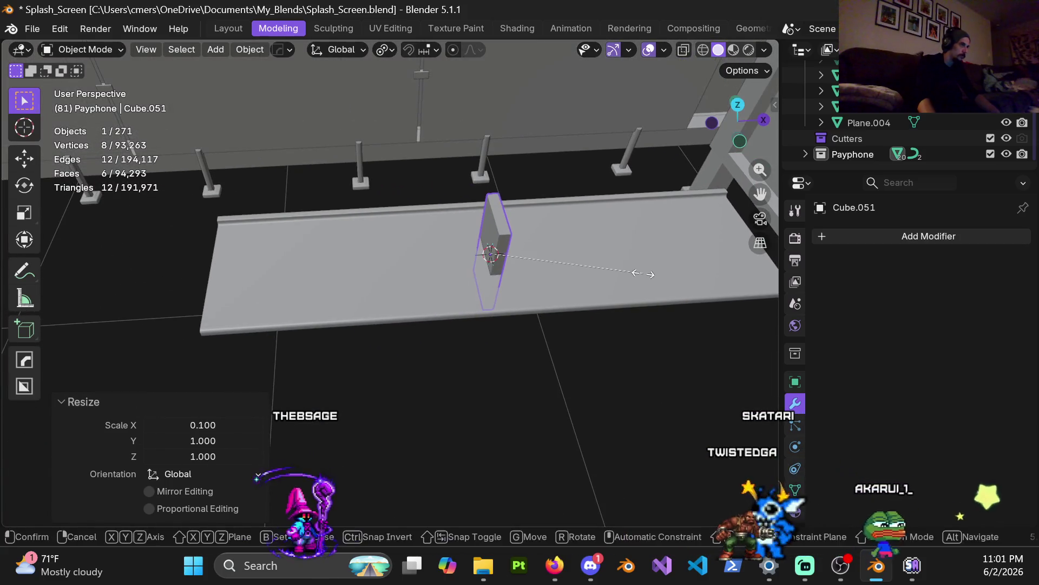
{"action": "key", "text": "x"}
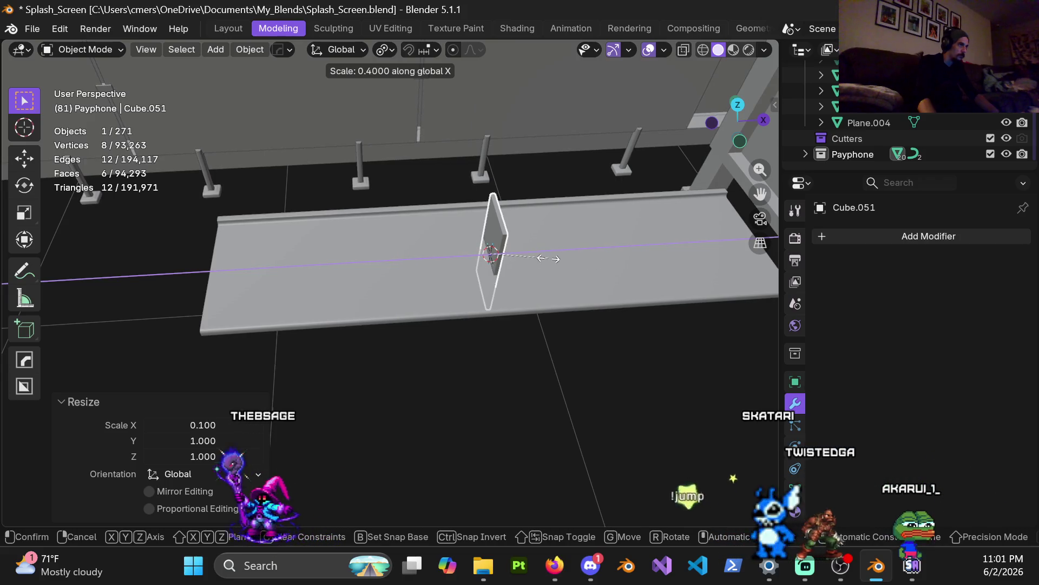
{"action": "left_click", "coordinate": [542, 259]}
{"action": "middle_click_drag", "start_coordinate": [542, 259], "coordinate": [515, 266]}
Move the panel along X to the shelf's left end
{"action": "key", "text": "g"}
{"action": "key", "text": "y"}
{"action": "key", "text": "Escape"}
{"action": "key", "text": "g"}
{"action": "key", "text": "x"}
{"action": "left_click", "coordinate": [336, 270]}
{"action": "mouse_move", "coordinate": [337, 271]}
{"action": "middle_mouse_down"}
{"action": "mouse_move", "coordinate": [462, 287]}
{"action": "mouse_move", "coordinate": [450, 306]}
{"action": "mouse_move", "coordinate": [473, 285]}
{"action": "mouse_move", "coordinate": [399, 320]}
{"action": "middle_mouse_up"}
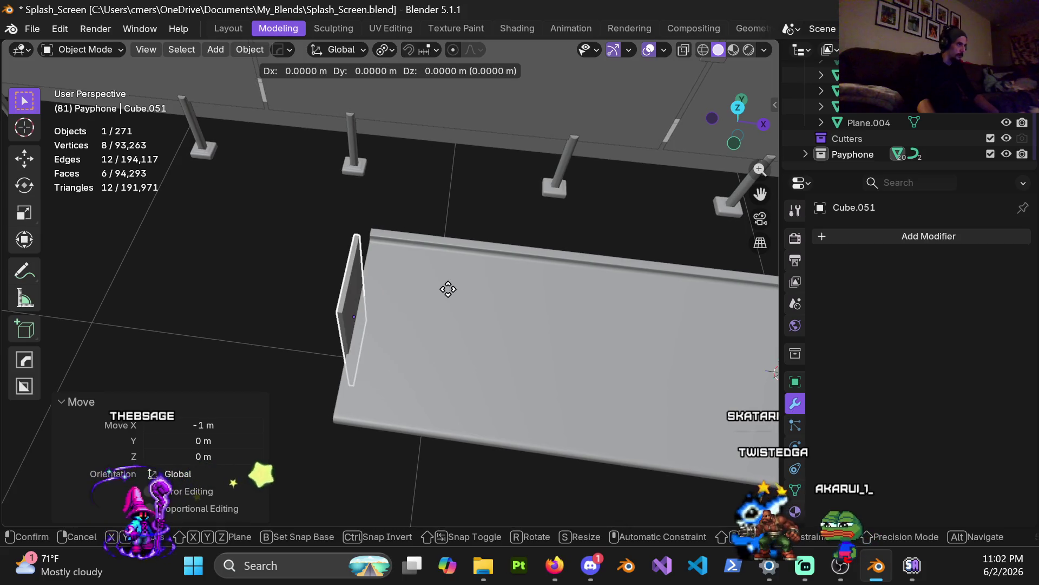
{"action": "key", "text": "Escape"}
Reposition the panel along X and Y across the shelf's front lip
{"action": "middle_click_drag", "start_coordinate": [436, 304], "coordinate": [440, 353]}
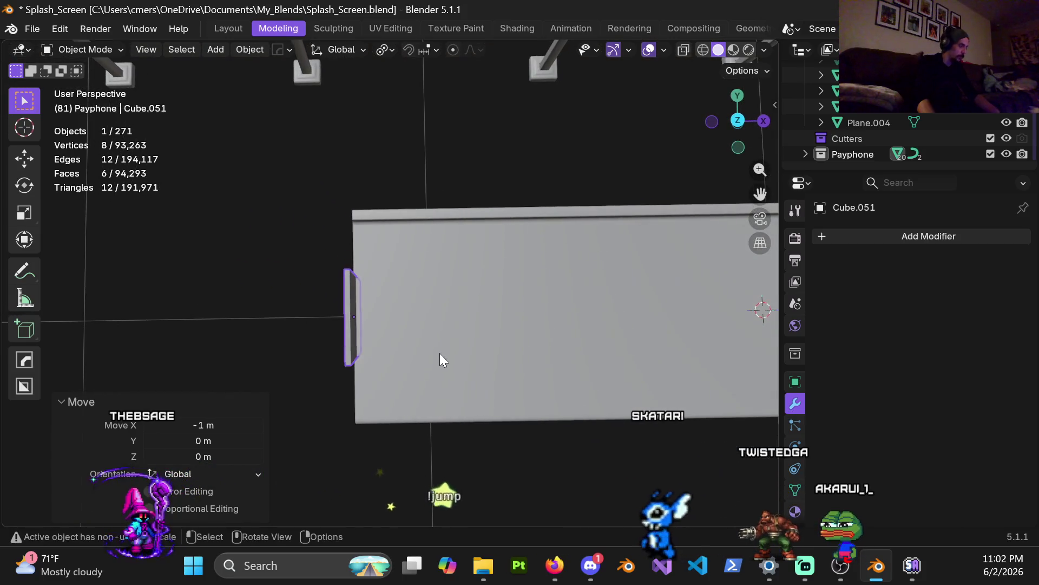
{"action": "key", "text": "g"}
{"action": "key", "text": "x"}
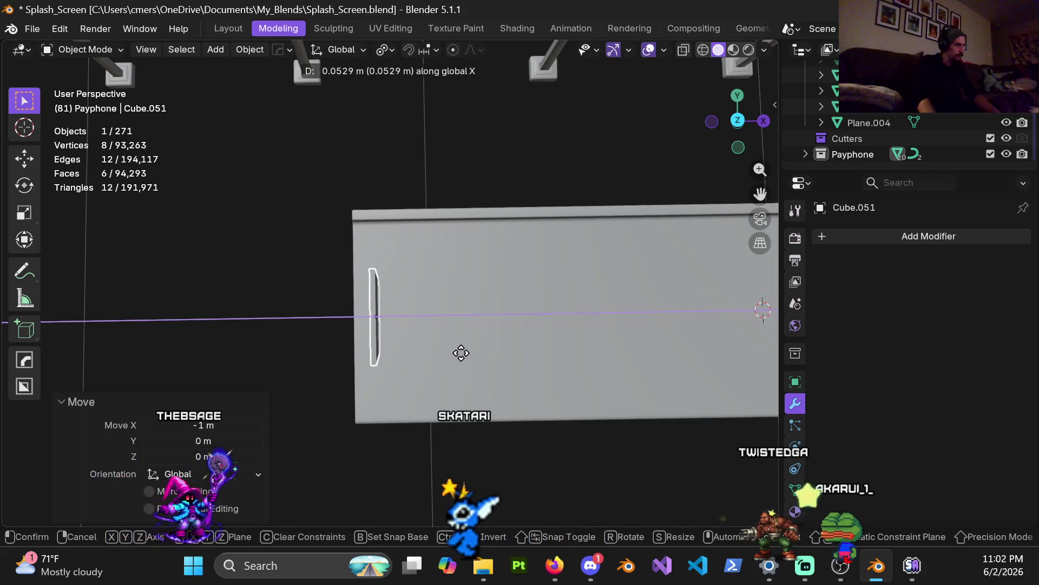
{"action": "left_click", "coordinate": [463, 356]}
{"action": "key", "text": "y"}
{"action": "left_click", "coordinate": [460, 345]}
Fine-tune the panel's Y position and nudge it slightly along X at the lip
{"action": "mouse_move", "coordinate": [460, 344]}
{"action": "middle_mouse_down"}
{"action": "mouse_move", "coordinate": [384, 268]}
{"action": "mouse_move", "coordinate": [528, 205]}
{"action": "mouse_move", "coordinate": [380, 217]}
{"action": "mouse_move", "coordinate": [348, 181]}
{"action": "middle_mouse_up"}
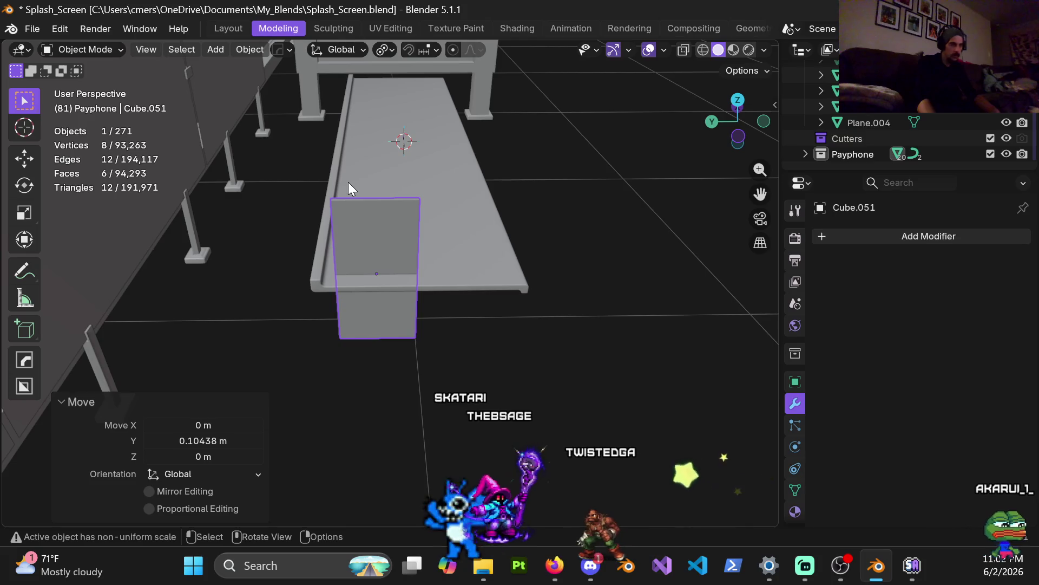
{"action": "scroll", "coordinate": [307, 268], "scroll_direction": "up", "scroll_amount": 2}
{"action": "mouse_move", "coordinate": [307, 264]}
{"action": "middle_mouse_down"}
{"action": "mouse_move", "coordinate": [399, 269]}
{"action": "mouse_move", "coordinate": [383, 213]}
{"action": "mouse_move", "coordinate": [435, 209]}
{"action": "mouse_move", "coordinate": [384, 221]}
{"action": "mouse_move", "coordinate": [385, 212]}
{"action": "middle_mouse_up"}
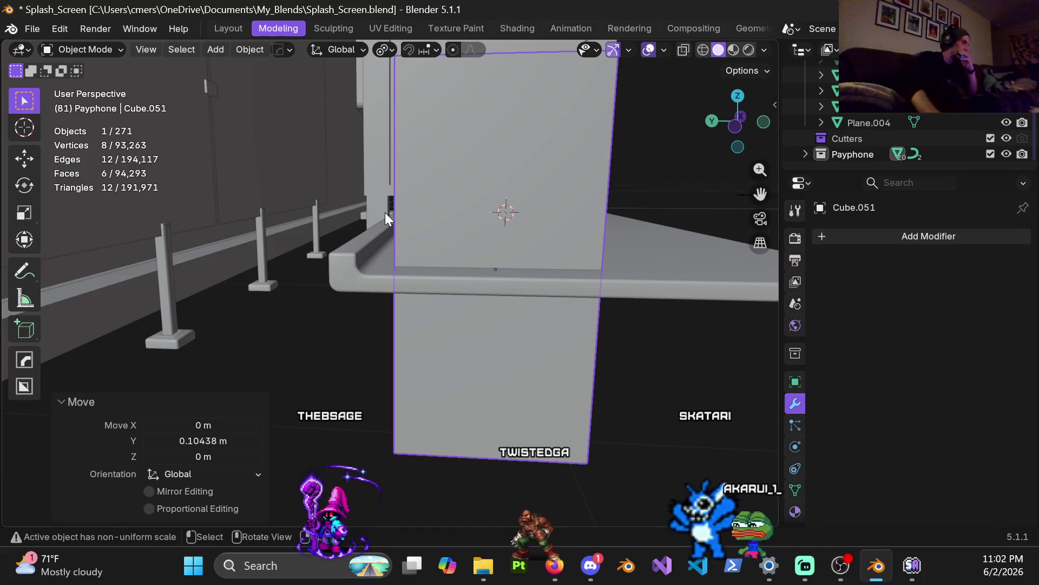
{"action": "mouse_move", "coordinate": [449, 313]}
{"action": "middle_mouse_down"}
{"action": "mouse_move", "coordinate": [488, 282]}
{"action": "mouse_move", "coordinate": [460, 340]}
{"action": "mouse_move", "coordinate": [487, 306]}
{"action": "middle_mouse_up"}
{"action": "key", "text": "g"}
{"action": "key", "text": "y"}
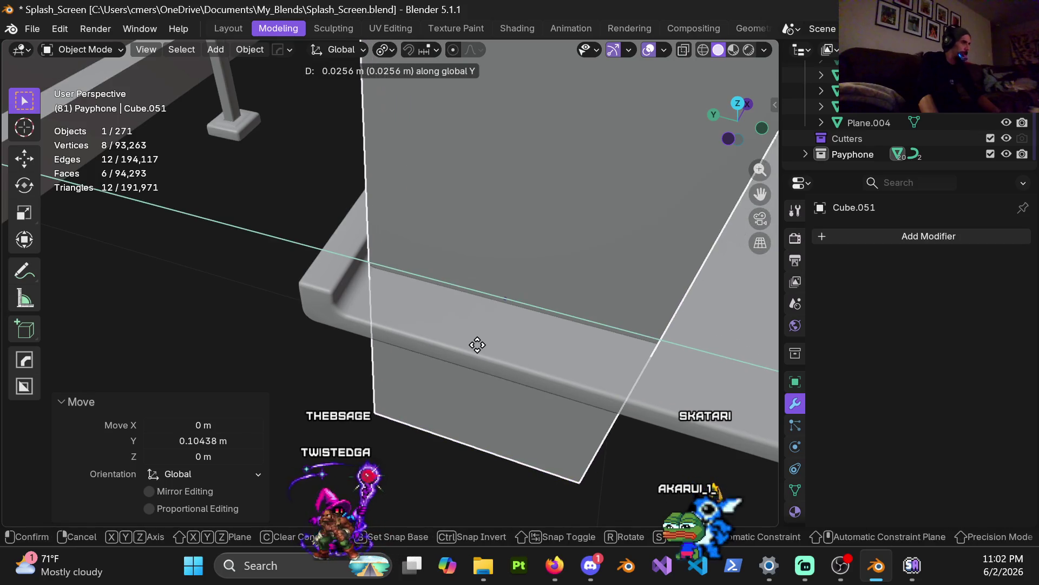
{"action": "left_click", "coordinate": [477, 346]}
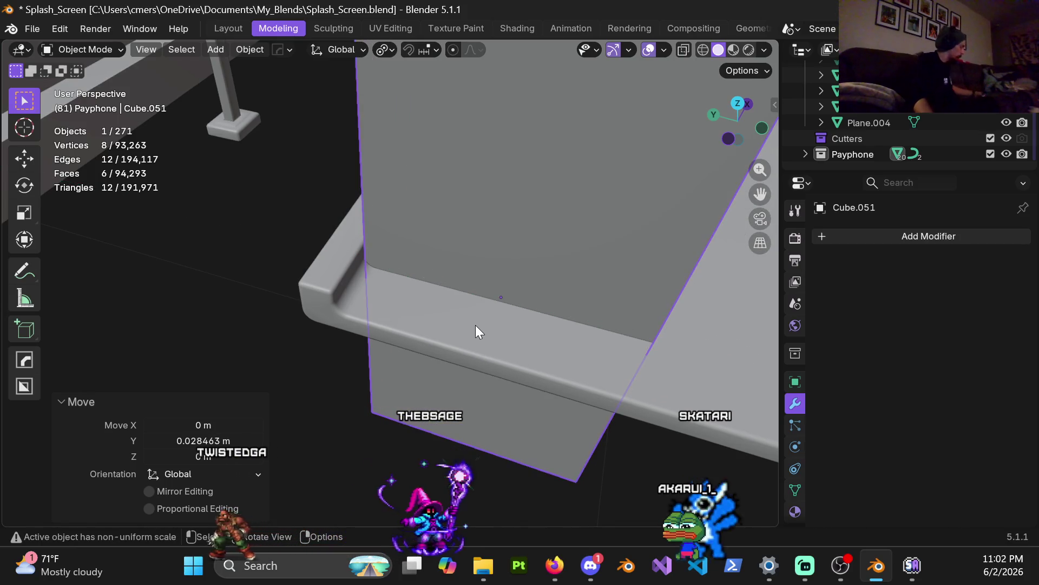
{"action": "mouse_move", "coordinate": [464, 307]}
{"action": "middle_mouse_down"}
{"action": "mouse_move", "coordinate": [482, 311]}
{"action": "mouse_move", "coordinate": [503, 286]}
{"action": "mouse_move", "coordinate": [375, 312]}
{"action": "mouse_move", "coordinate": [427, 281]}
{"action": "mouse_move", "coordinate": [417, 268]}
{"action": "mouse_move", "coordinate": [415, 285]}
{"action": "mouse_move", "coordinate": [359, 317]}
{"action": "mouse_move", "coordinate": [495, 296]}
{"action": "mouse_move", "coordinate": [419, 285]}
{"action": "mouse_move", "coordinate": [485, 298]}
{"action": "mouse_move", "coordinate": [446, 339]}
{"action": "mouse_move", "coordinate": [449, 356]}
{"action": "mouse_move", "coordinate": [540, 342]}
{"action": "mouse_move", "coordinate": [473, 353]}
{"action": "mouse_move", "coordinate": [499, 349]}
{"action": "middle_mouse_up"}
{"action": "scroll", "coordinate": [495, 296], "scroll_direction": "down", "scroll_amount": 5}
{"action": "key", "text": "g"}
{"action": "key", "text": "x"}
{"action": "left_click", "coordinate": [424, 359]}
Duplicate the panel, then cancel and delete the duplicate
{"action": "key", "text": "shift+d"}
{"action": "key", "text": "y"}
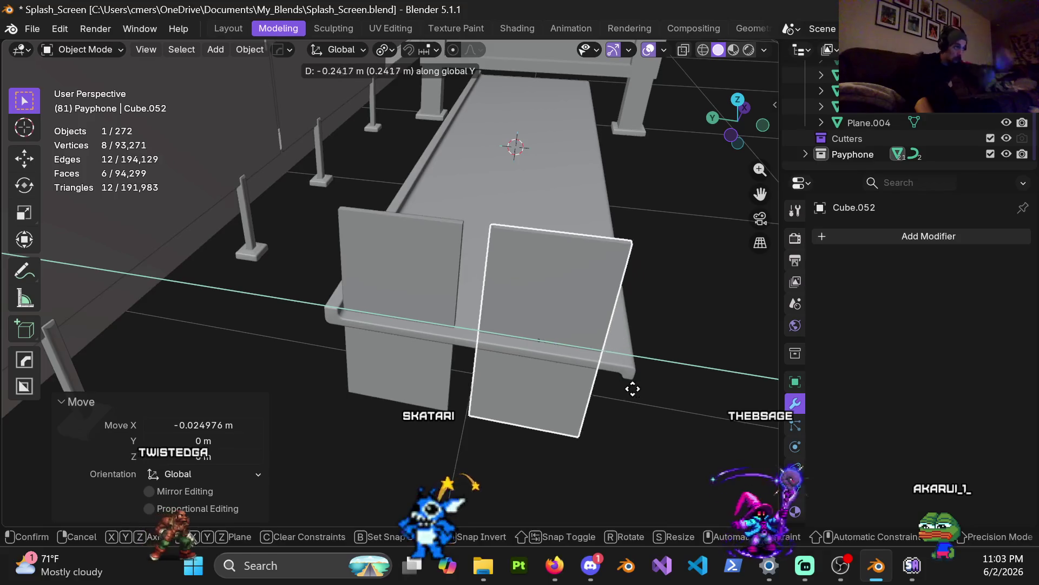
{"action": "key", "text": "Escape"}
{"action": "key", "text": "Delete"}
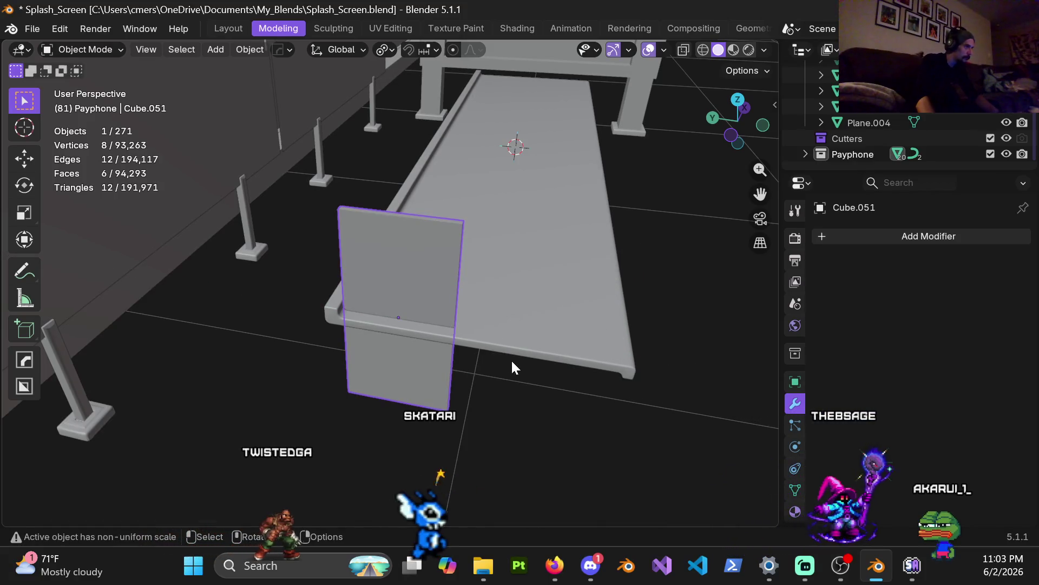
{"action": "mouse_move", "coordinate": [511, 381]}
{"action": "middle_mouse_down"}
{"action": "mouse_move", "coordinate": [456, 330]}
{"action": "mouse_move", "coordinate": [489, 333]}
{"action": "mouse_move", "coordinate": [484, 385]}
{"action": "mouse_move", "coordinate": [418, 345]}
{"action": "mouse_move", "coordinate": [334, 321]}
{"action": "mouse_move", "coordinate": [521, 323]}
{"action": "mouse_move", "coordinate": [466, 339]}
{"action": "middle_mouse_up"}
{"action": "key", "text": "ctrl+a"}
Apply the panel's scale and add an Array modifier to it
{"action": "left_click", "coordinate": [391, 327]}
{"action": "mouse_move", "coordinate": [391, 328]}
{"action": "middle_mouse_down"}
{"action": "mouse_move", "coordinate": [381, 326]}
{"action": "mouse_move", "coordinate": [461, 323]}
{"action": "mouse_move", "coordinate": [410, 316]}
{"action": "mouse_move", "coordinate": [380, 334]}
{"action": "middle_mouse_up"}
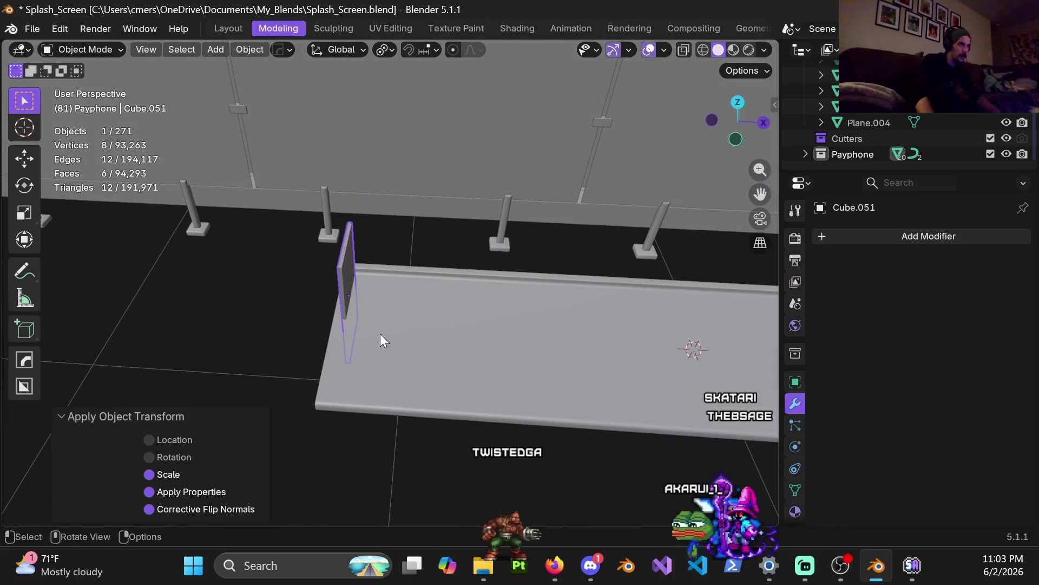
{"action": "left_click", "coordinate": [853, 238]}
{"action": "mouse_move", "coordinate": [784, 182]}
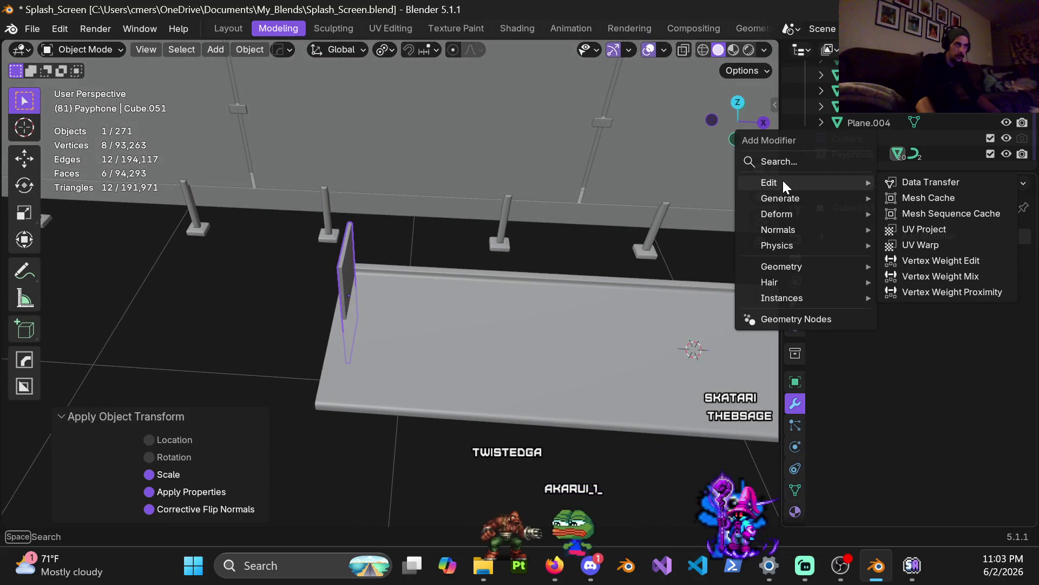
{"action": "mouse_move", "coordinate": [806, 202]}
{"action": "left_click", "coordinate": [919, 203]}
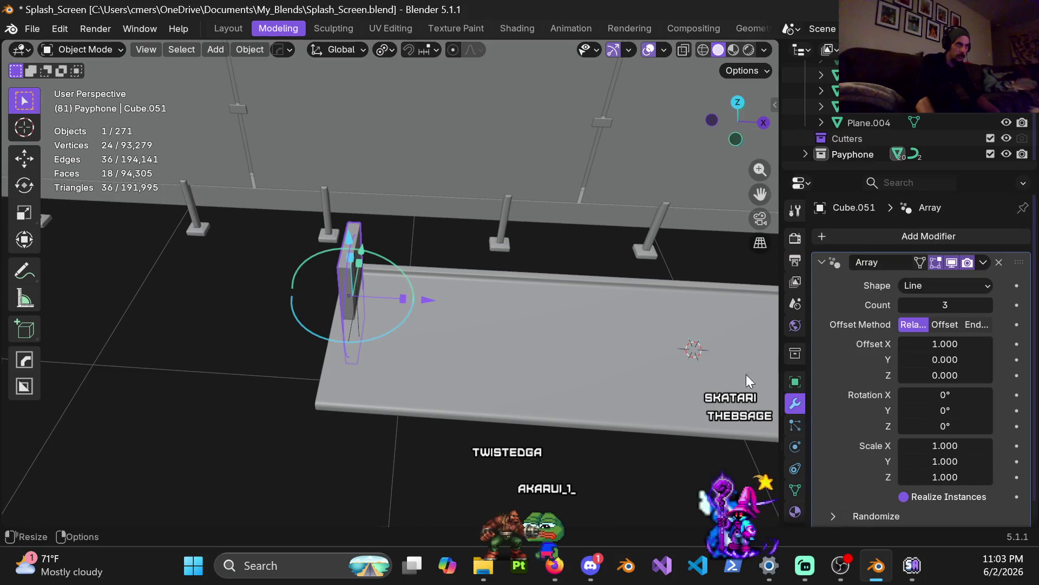
{"action": "middle_click_drag", "start_coordinate": [747, 375], "coordinate": [474, 353]}
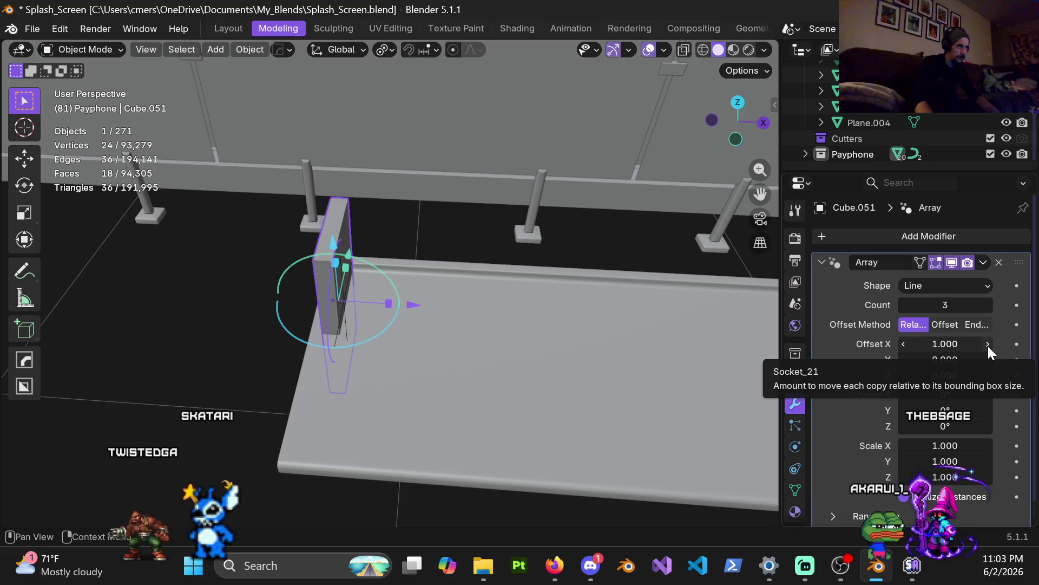
Space the array's three copies 4 widths apart with Relative Offset X of 4
{"action": "left_click_drag", "start_coordinate": [988, 346], "coordinate": [984, 352]}
{"action": "left_click", "coordinate": [948, 343]}
{"action": "type", "text": "1.15"}
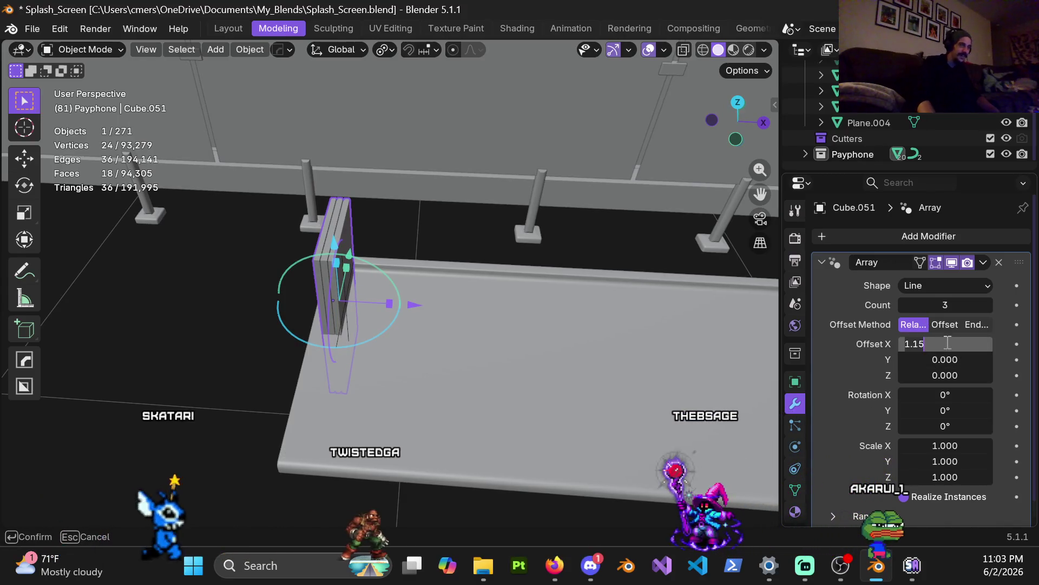
{"action": "type", "text": "4"}
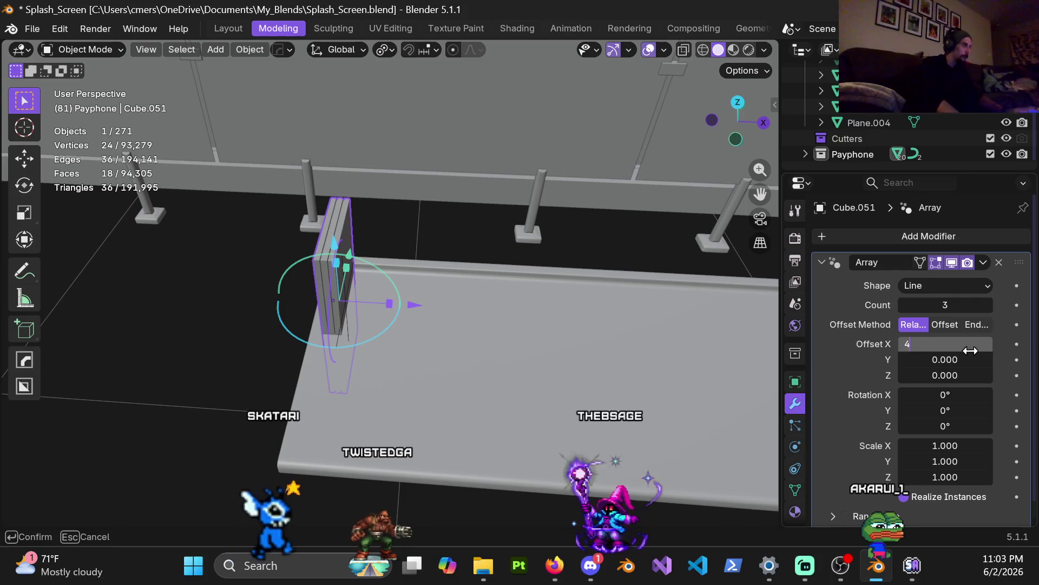
{"action": "key", "text": "Return"}
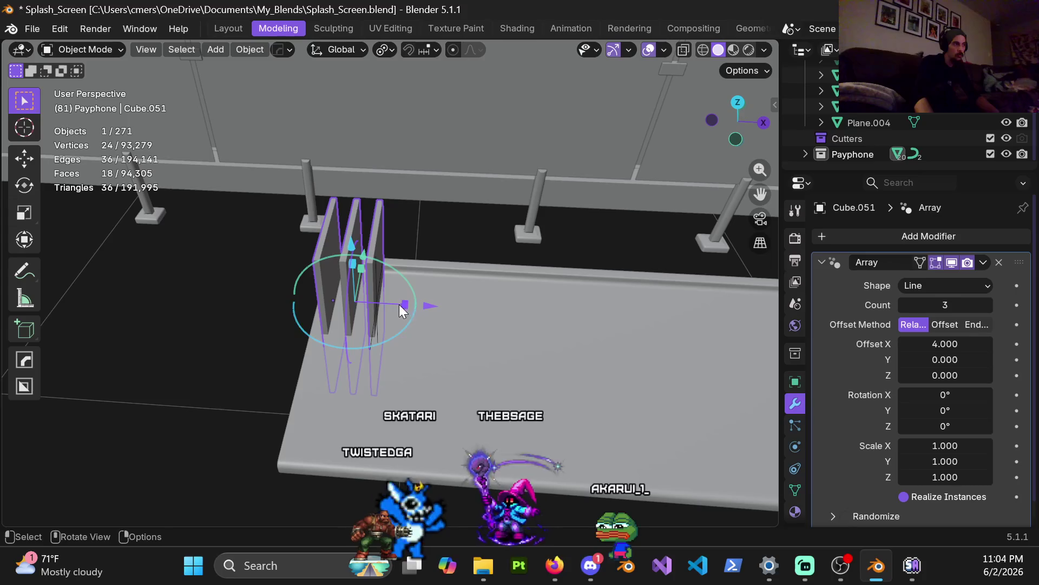
Keep the array shape as Line and set each copy's Y scale to 1.2
{"action": "mouse_move", "coordinate": [367, 298]}
{"action": "middle_mouse_down"}
{"action": "mouse_move", "coordinate": [641, 308]}
{"action": "mouse_move", "coordinate": [546, 299]}
{"action": "middle_mouse_up"}
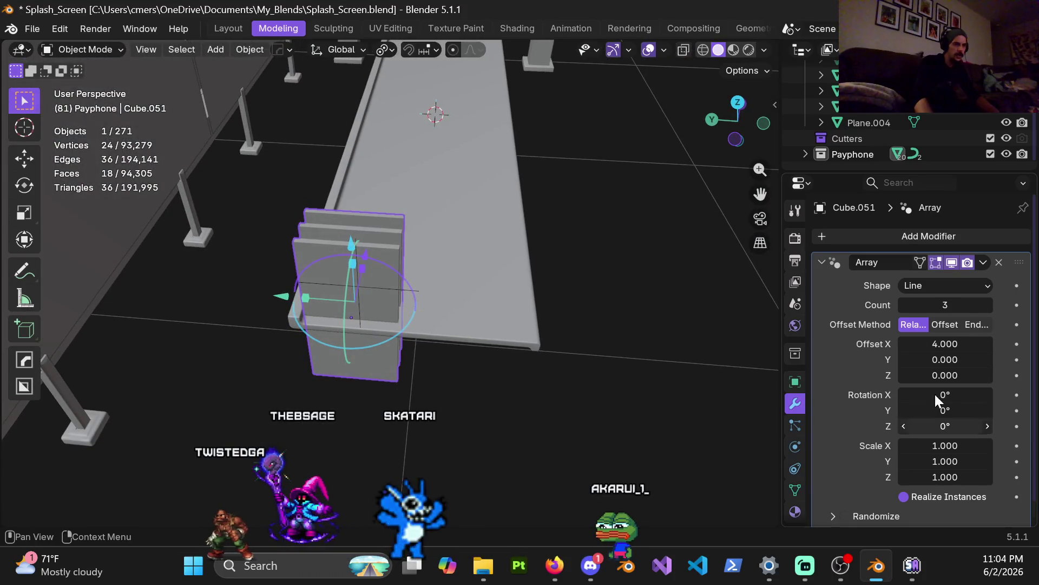
{"action": "mouse_move", "coordinate": [451, 246]}
{"action": "middle_mouse_down"}
{"action": "mouse_move", "coordinate": [454, 310]}
{"action": "mouse_move", "coordinate": [492, 371]}
{"action": "mouse_move", "coordinate": [454, 381]}
{"action": "mouse_move", "coordinate": [387, 338]}
{"action": "mouse_move", "coordinate": [403, 374]}
{"action": "mouse_move", "coordinate": [479, 323]}
{"action": "middle_mouse_up"}
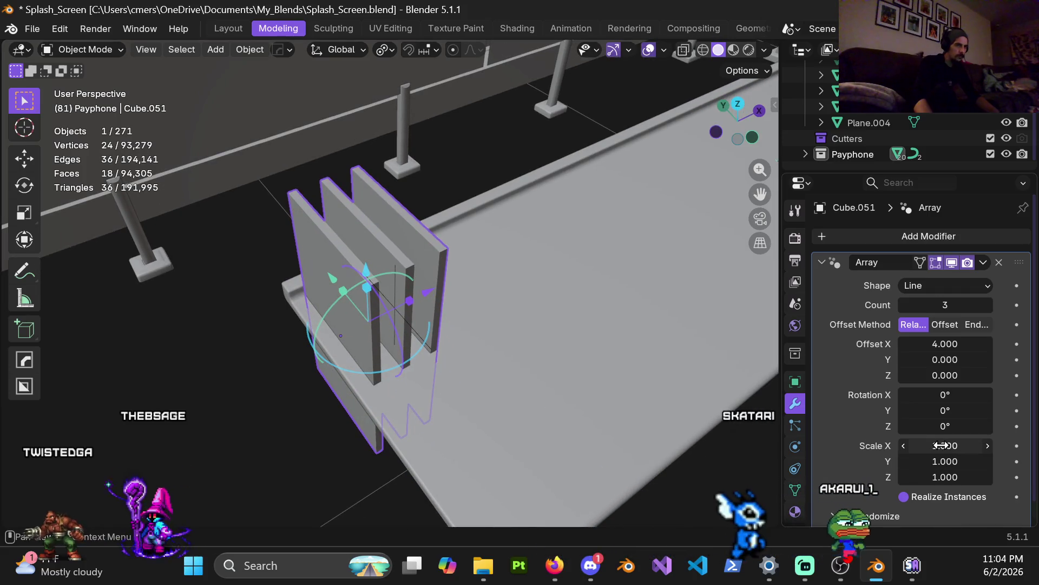
{"action": "left_click_drag", "start_coordinate": [777, 369], "coordinate": [688, 360]}
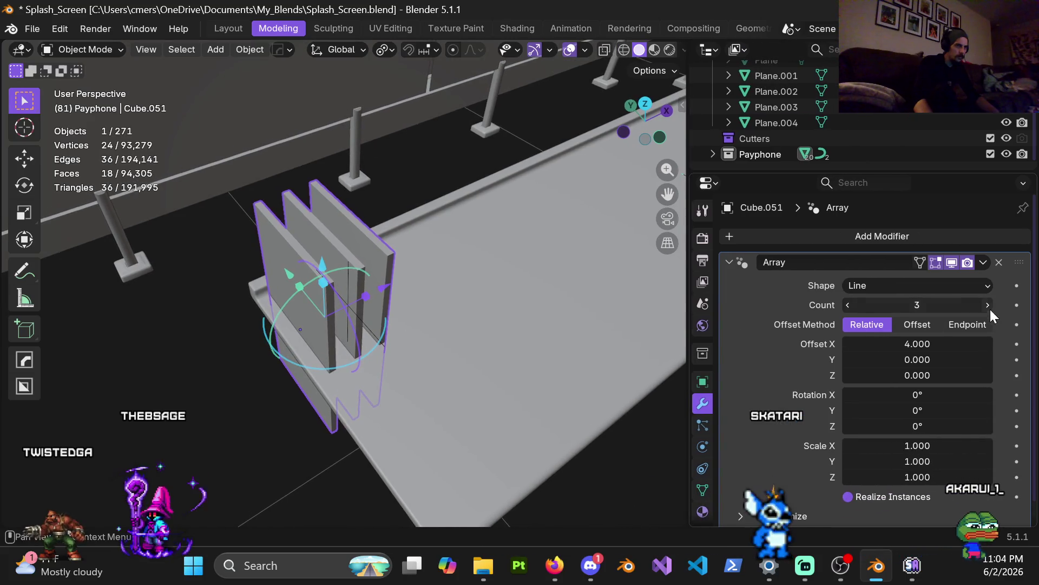
{"action": "left_click", "coordinate": [961, 292]}
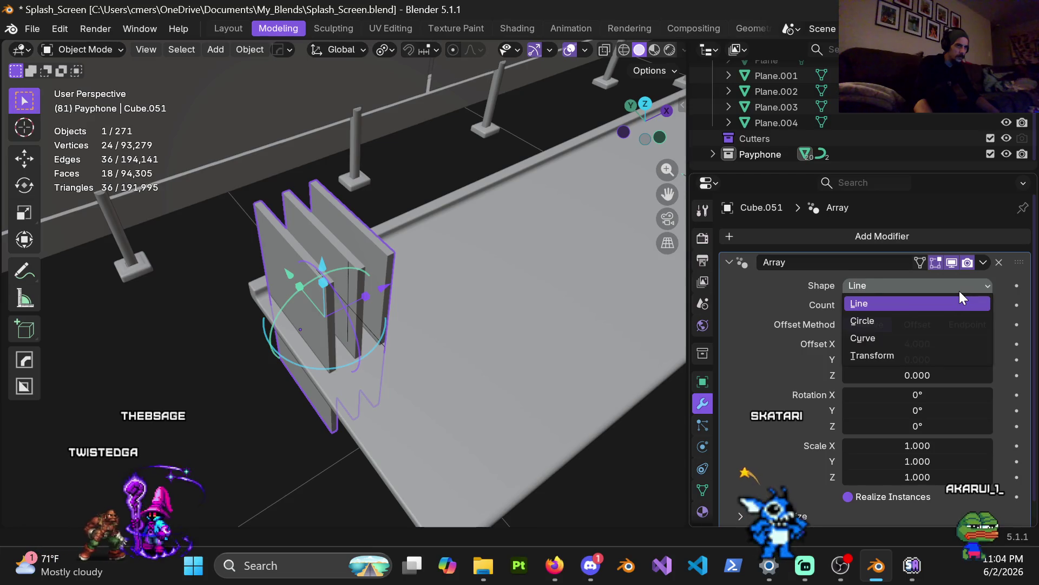
{"action": "left_click", "coordinate": [960, 291]}
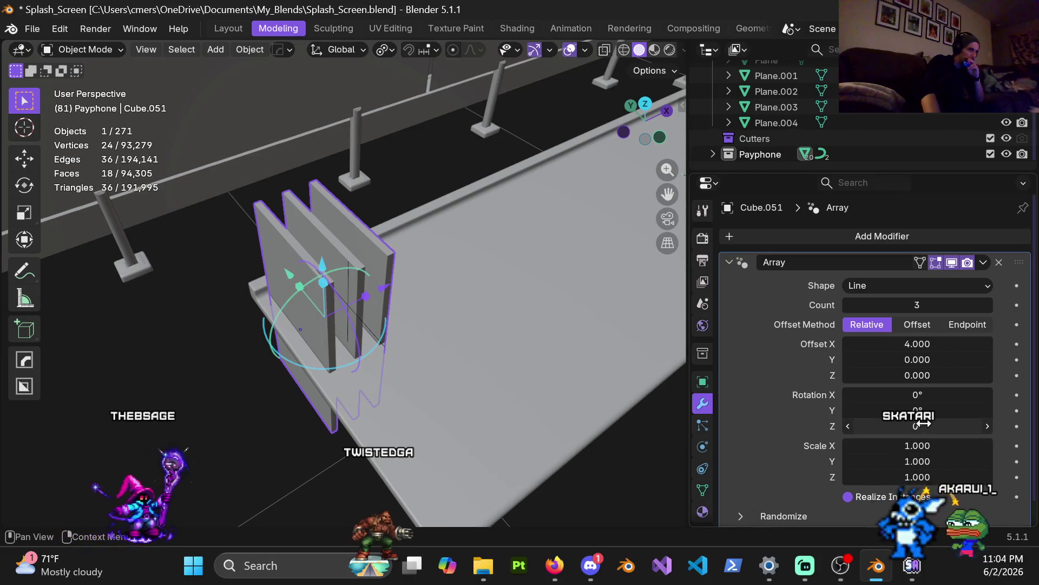
{"action": "left_click", "coordinate": [936, 466]}
{"action": "type", "text": "1.0"}
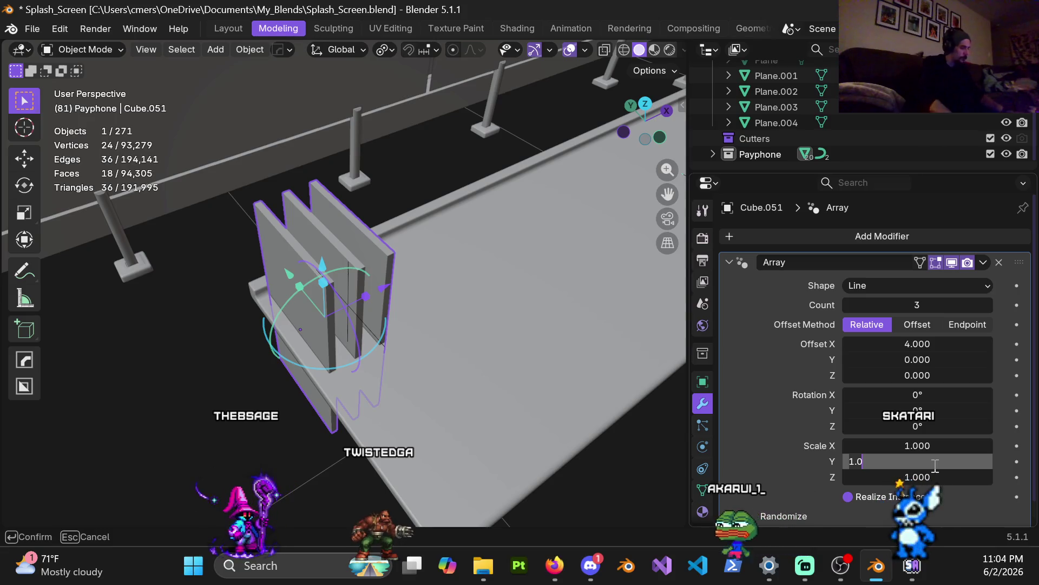
{"action": "key", "text": "Return"}
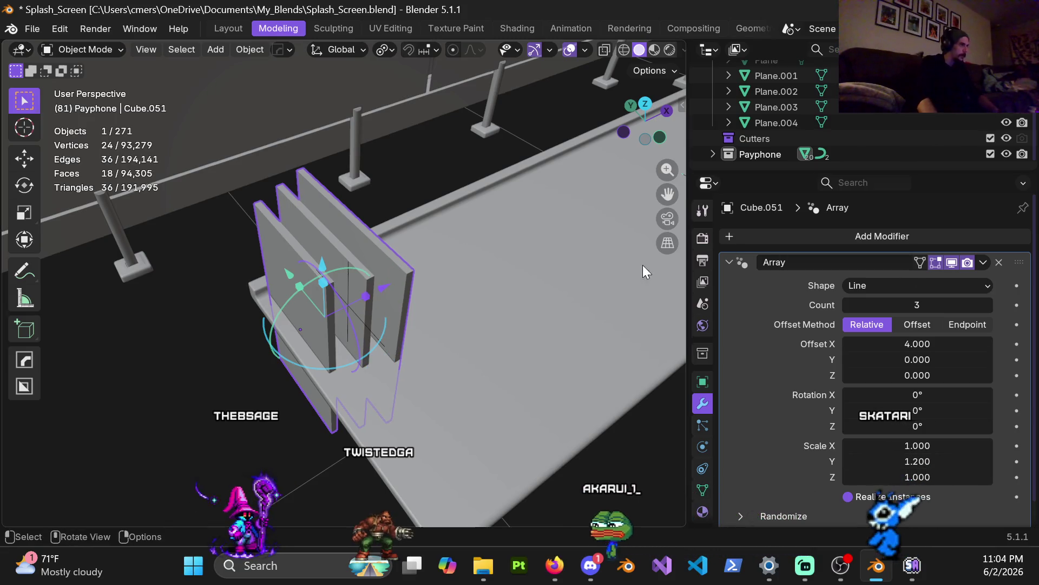
Set the array's Relative Offset Y to -0.25 and raise Count to 9
{"action": "mouse_move", "coordinate": [431, 268]}
{"action": "middle_mouse_down"}
{"action": "mouse_move", "coordinate": [378, 275]}
{"action": "mouse_move", "coordinate": [346, 320]}
{"action": "mouse_move", "coordinate": [440, 303]}
{"action": "middle_mouse_up"}
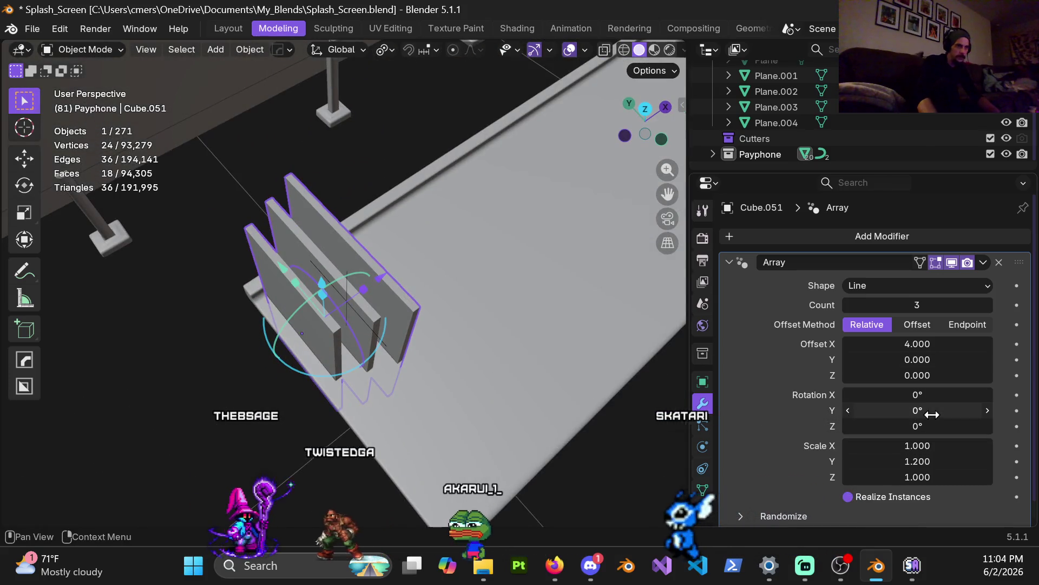
{"action": "double_click", "coordinate": [932, 360]}
{"action": "type", "text": ".5"}
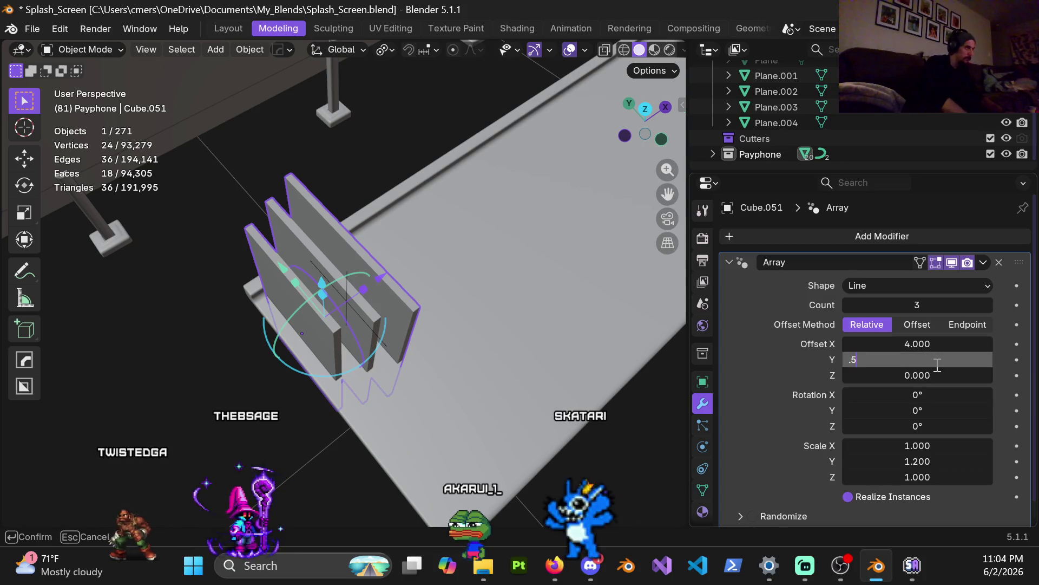
{"action": "key", "text": "Return"}
{"action": "double_click", "coordinate": [936, 360]}
{"action": "type", "text": "-0.25"}
{"action": "key", "text": "Return"}
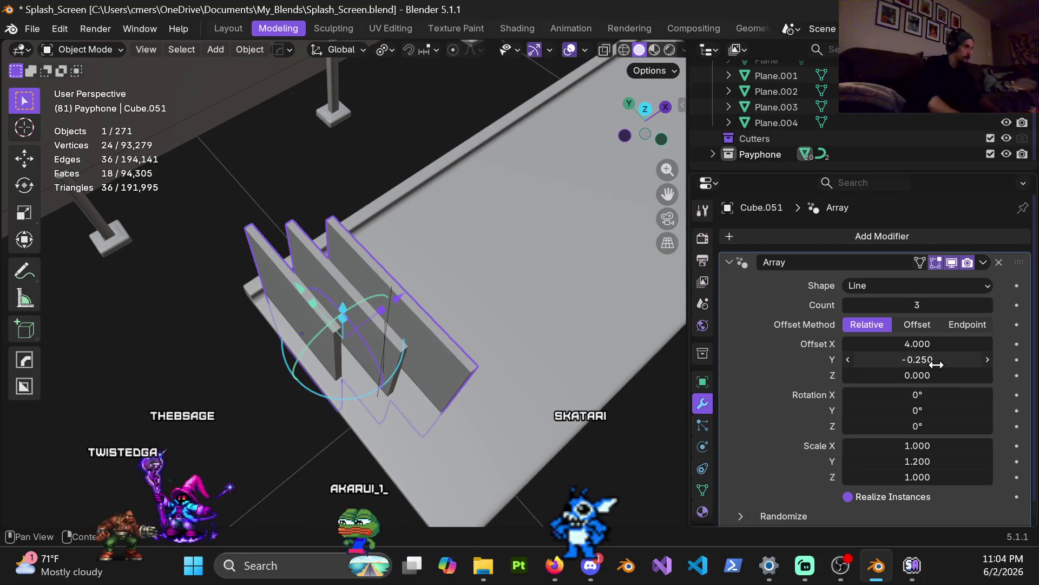
{"action": "mouse_move", "coordinate": [394, 325]}
{"action": "middle_mouse_down"}
{"action": "mouse_move", "coordinate": [376, 316]}
{"action": "mouse_move", "coordinate": [158, 326]}
{"action": "mouse_move", "coordinate": [339, 363]}
{"action": "mouse_move", "coordinate": [314, 341]}
{"action": "middle_mouse_up"}
{"action": "left_click_drag", "start_coordinate": [985, 310], "coordinate": [1029, 310]}
{"action": "mouse_move", "coordinate": [595, 433]}
{"action": "middle_mouse_down"}
{"action": "mouse_move", "coordinate": [533, 398]}
{"action": "mouse_move", "coordinate": [470, 339]}
{"action": "mouse_move", "coordinate": [428, 346]}
{"action": "mouse_move", "coordinate": [482, 290]}
{"action": "mouse_move", "coordinate": [566, 254]}
{"action": "mouse_move", "coordinate": [421, 268]}
{"action": "mouse_move", "coordinate": [394, 339]}
{"action": "mouse_move", "coordinate": [459, 316]}
{"action": "mouse_move", "coordinate": [476, 325]}
{"action": "middle_mouse_up"}
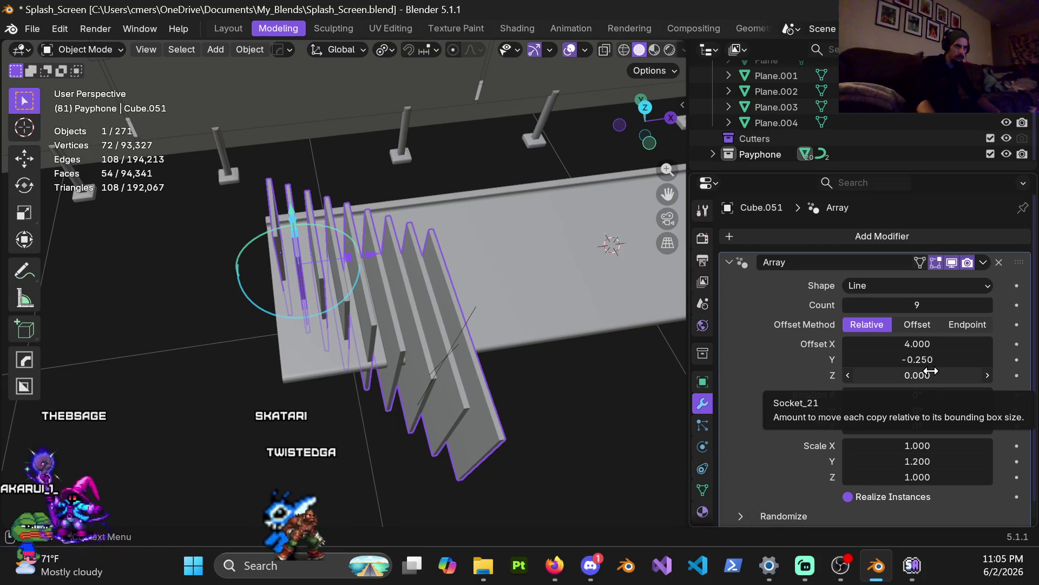
In the array's Randomize settings, keep X offset at 0 and randomize Y offset by 0.040
{"action": "scroll", "coordinate": [920, 372], "scroll_direction": "down", "scroll_amount": 1}
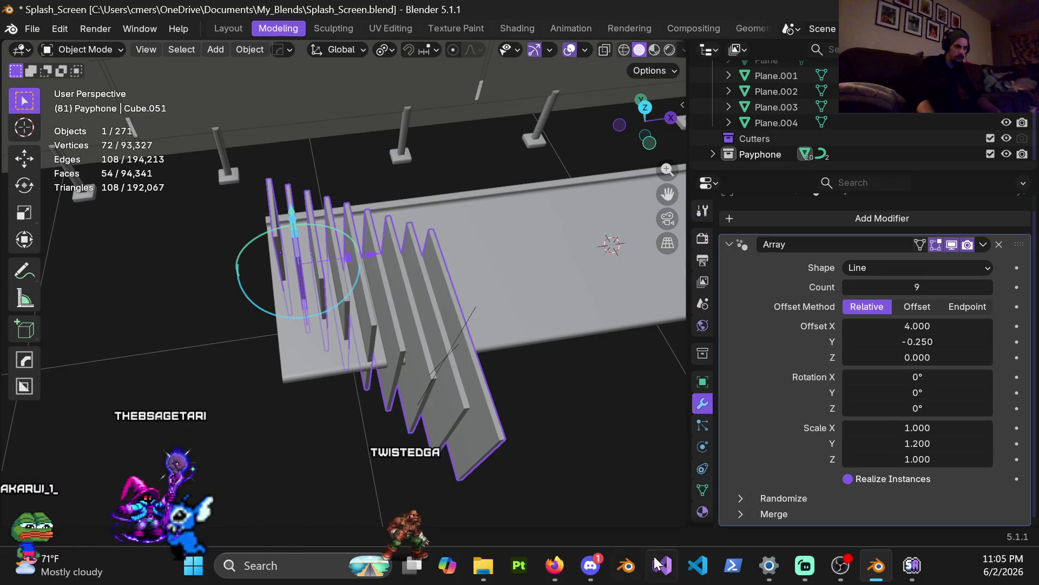
{"action": "left_click", "coordinate": [741, 504]}
{"action": "scroll", "coordinate": [769, 460], "scroll_direction": "down", "scroll_amount": 10}
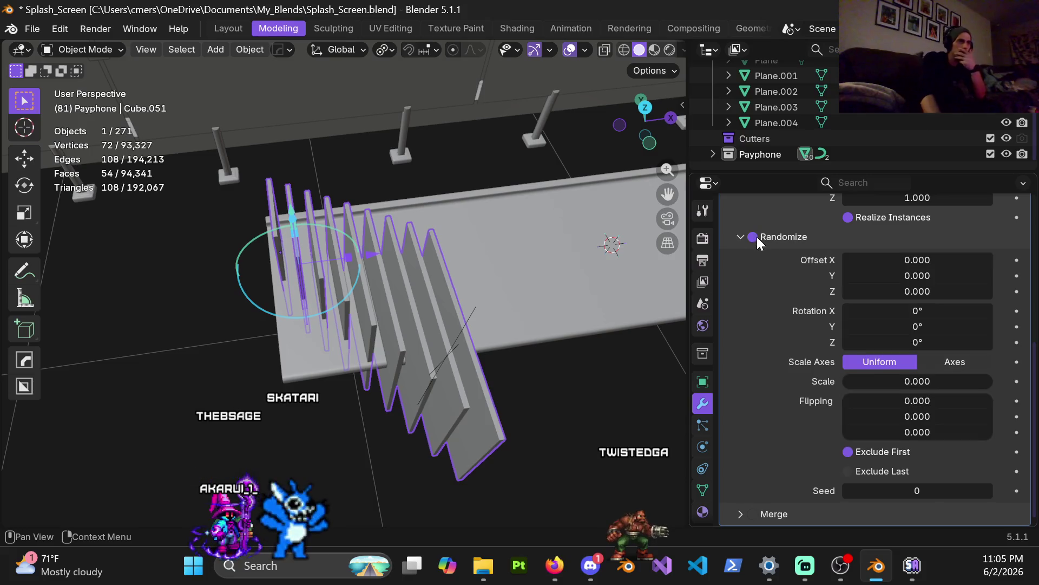
{"action": "scroll", "coordinate": [940, 327], "scroll_direction": "up", "scroll_amount": 10}
{"action": "scroll", "coordinate": [914, 338], "scroll_direction": "down", "scroll_amount": 10}
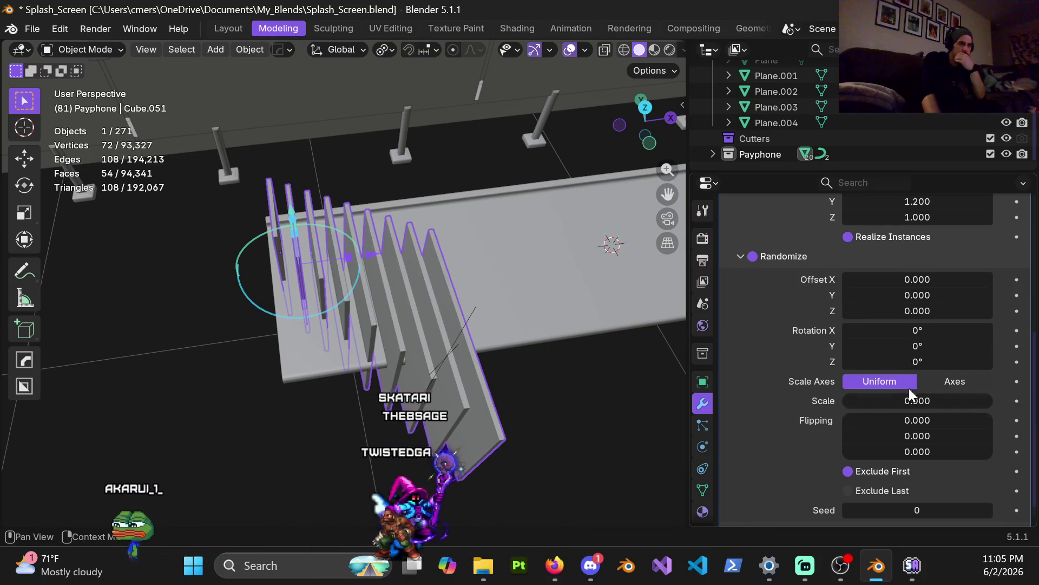
{"action": "mouse_move", "coordinate": [899, 279]}
{"action": "left_mouse_down"}
{"action": "mouse_move", "coordinate": [981, 279]}
{"action": "mouse_move", "coordinate": [912, 279]}
{"action": "left_mouse_up"}
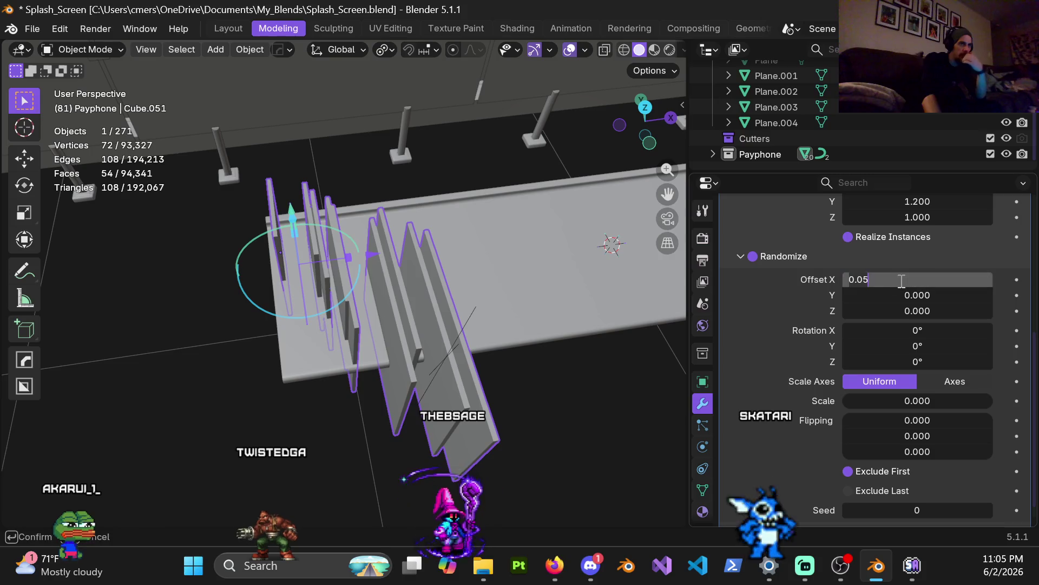
{"action": "key", "text": "Return"}
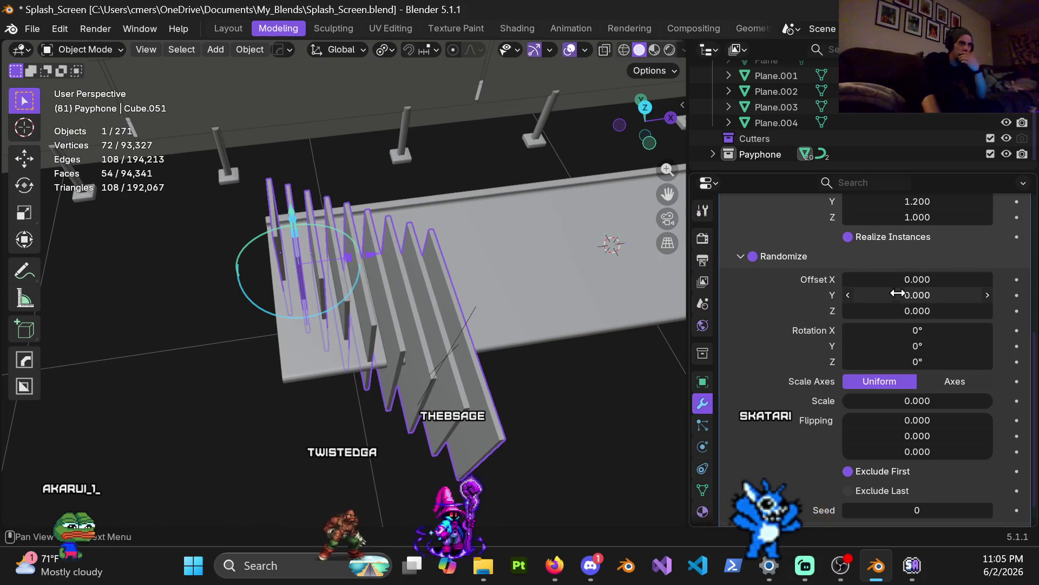
{"action": "mouse_move", "coordinate": [918, 295]}
{"action": "left_mouse_down"}
{"action": "mouse_move", "coordinate": [928, 295]}
{"action": "mouse_move", "coordinate": [906, 295]}
{"action": "mouse_move", "coordinate": [979, 295]}
{"action": "mouse_move", "coordinate": [920, 295]}
{"action": "left_mouse_up"}
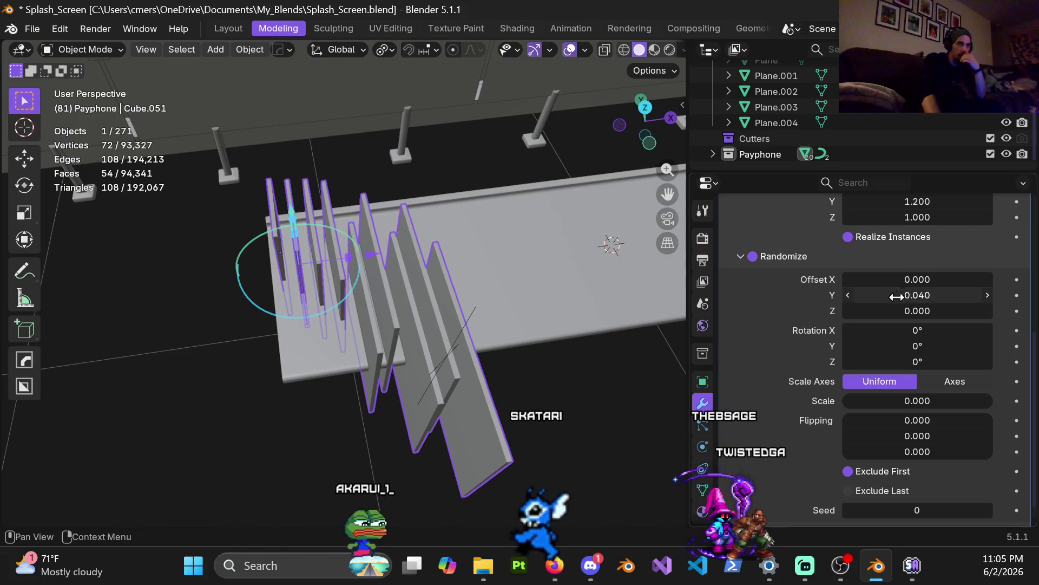
Reset the array's Y scale to 1.000 and view the row from a lower angle
{"action": "scroll", "coordinate": [926, 297], "scroll_direction": "up", "scroll_amount": 5}
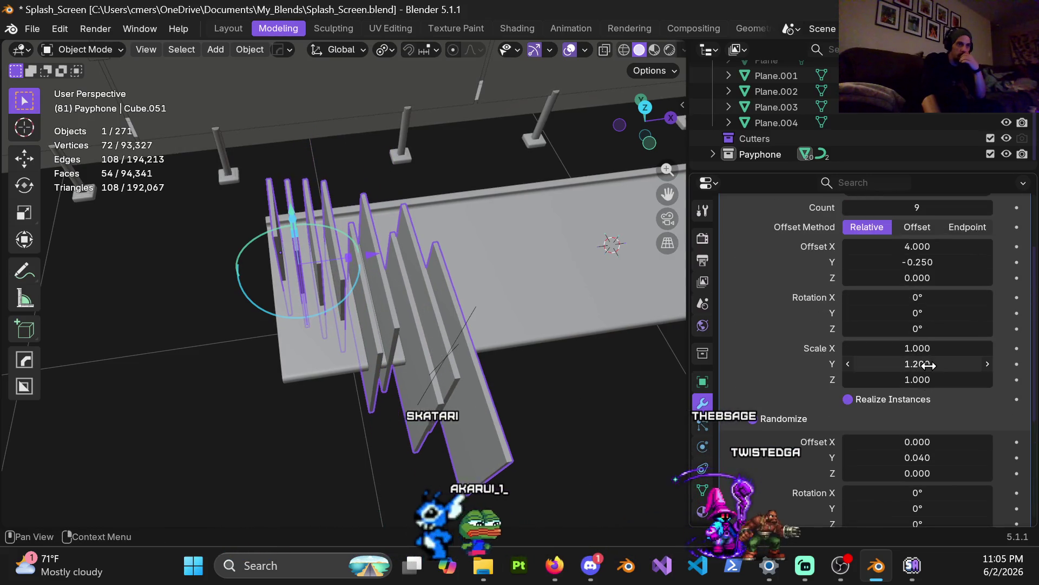
{"action": "left_click_drag", "start_coordinate": [928, 364], "coordinate": [929, 366]}
{"action": "key", "text": "BackSpace"}
{"action": "key", "text": "BackSpace"}
{"action": "key", "text": "Return"}
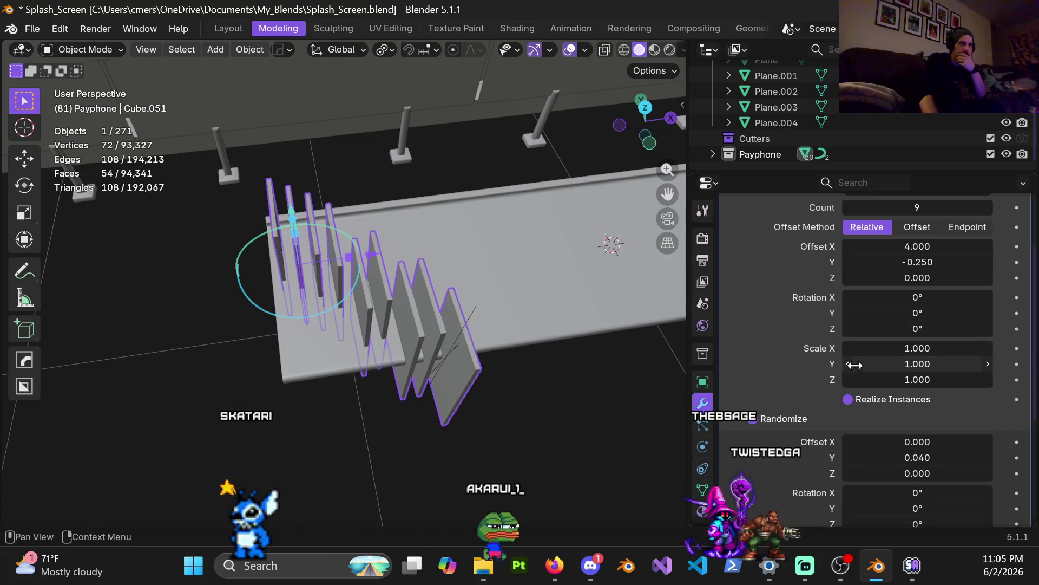
{"action": "scroll", "coordinate": [854, 373], "scroll_direction": "down", "scroll_amount": 4}
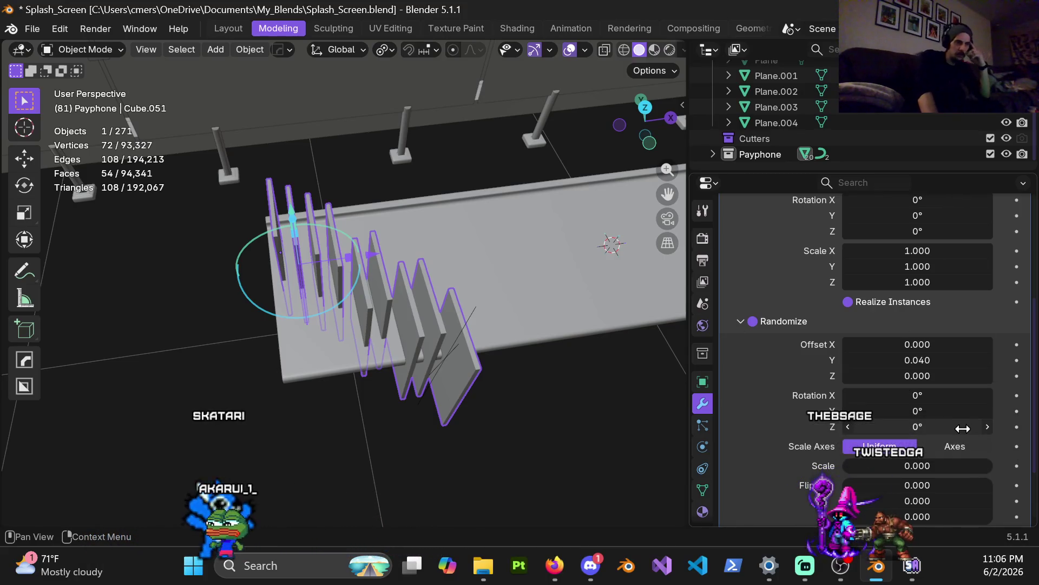
{"action": "scroll", "coordinate": [954, 475], "scroll_direction": "down", "scroll_amount": 3}
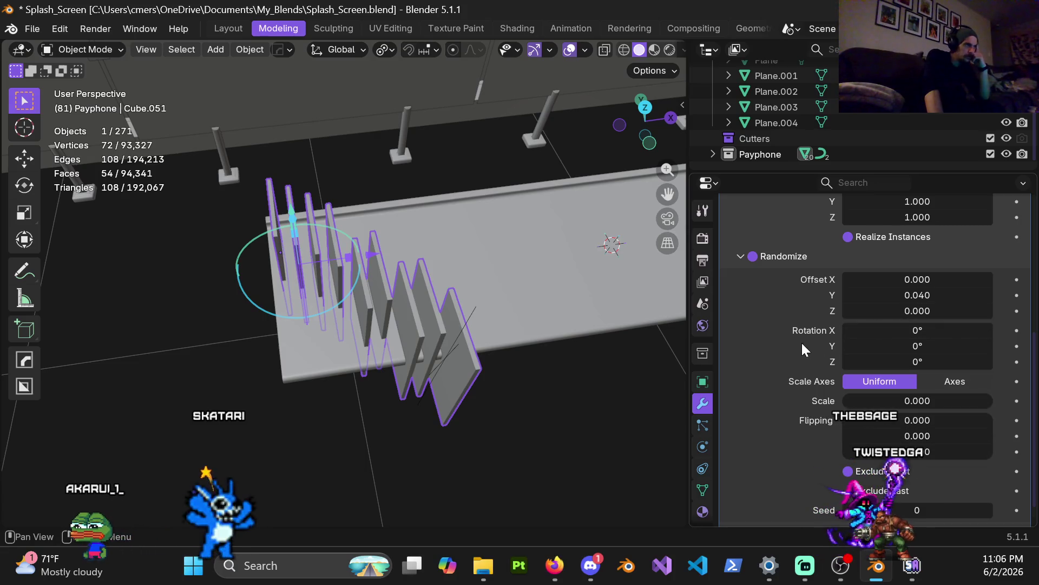
{"action": "mouse_move", "coordinate": [554, 321]}
{"action": "middle_mouse_down"}
{"action": "mouse_move", "coordinate": [526, 314]}
{"action": "mouse_move", "coordinate": [533, 286]}
{"action": "middle_mouse_up"}
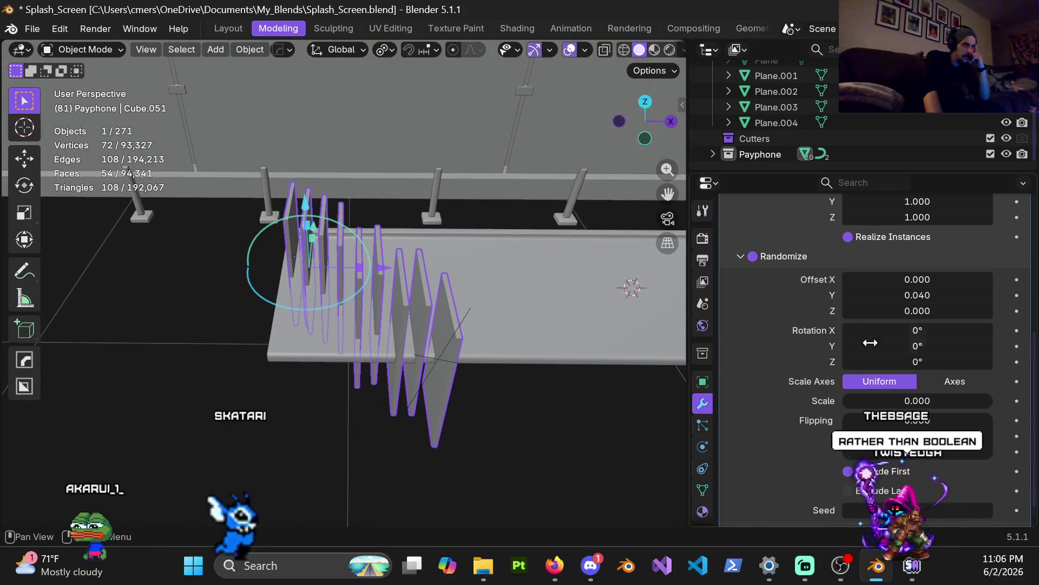
{"action": "scroll", "coordinate": [867, 357], "scroll_direction": "down", "scroll_amount": 1}
{"action": "scroll", "coordinate": [936, 433], "scroll_direction": "up", "scroll_amount": 10}
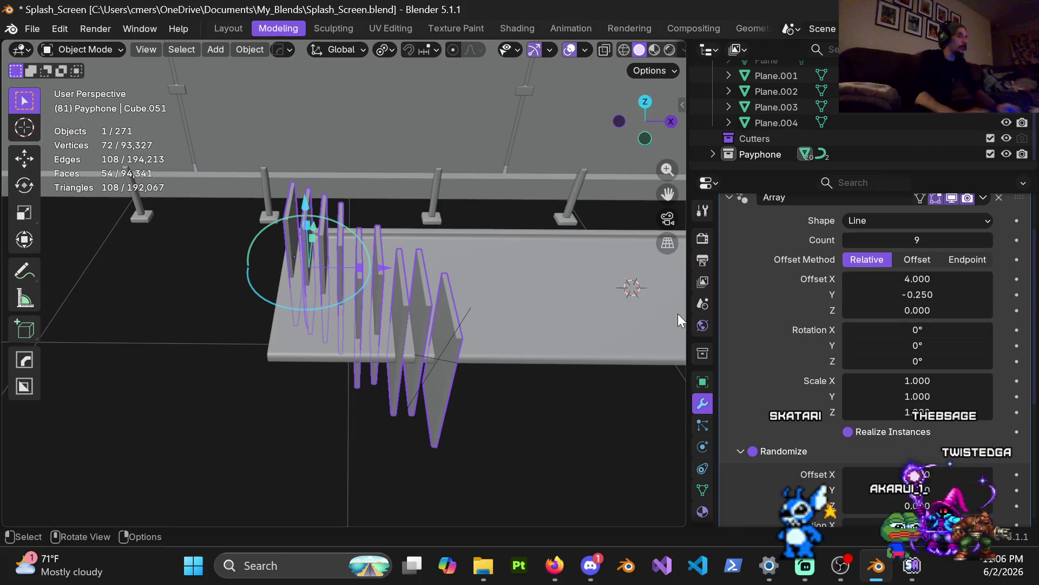
Delete the spike array object and put shelf Cube.001 into Edit Mode
{"action": "key", "text": "x"}
{"action": "left_click", "coordinate": [411, 346]}
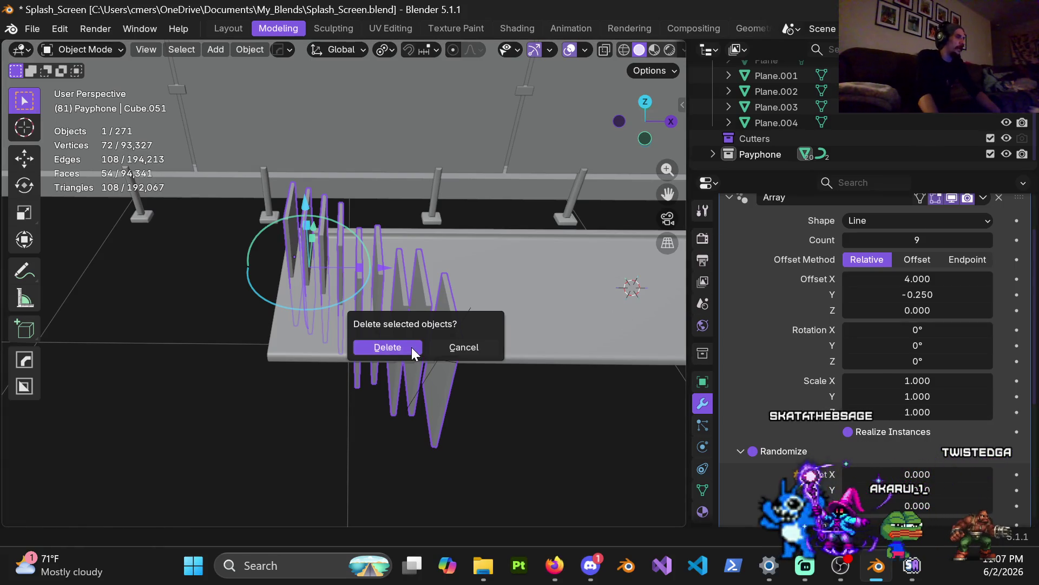
{"action": "left_click", "coordinate": [455, 320]}
{"action": "key", "text": "Tab"}
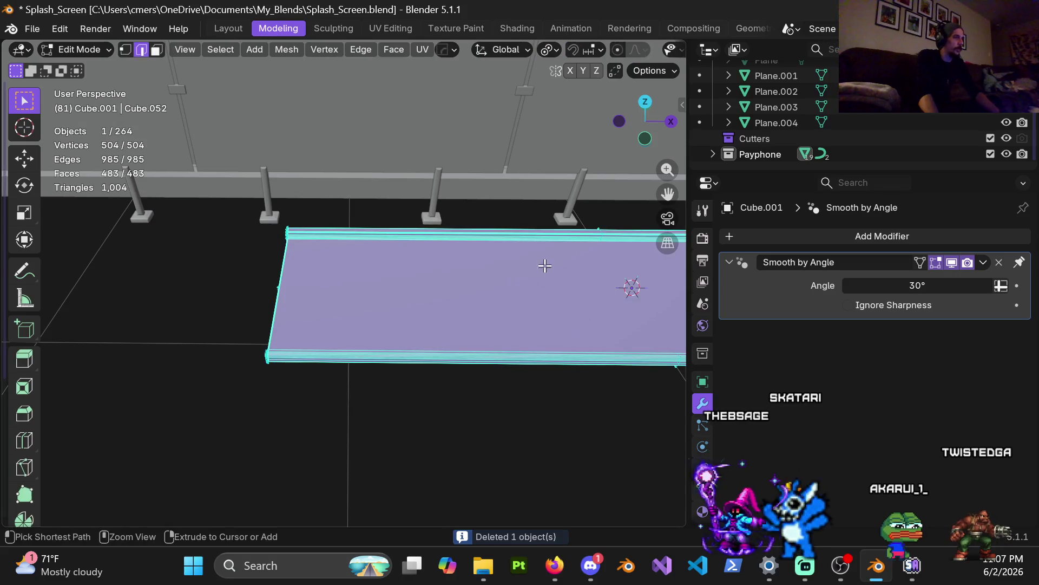
Loop-cut the shelf top with 100 cuts, then raise the count to 120
{"action": "key", "text": "ctrl+r"}
{"action": "scroll", "coordinate": [543, 238], "scroll_direction": "up", "scroll_amount": 20}
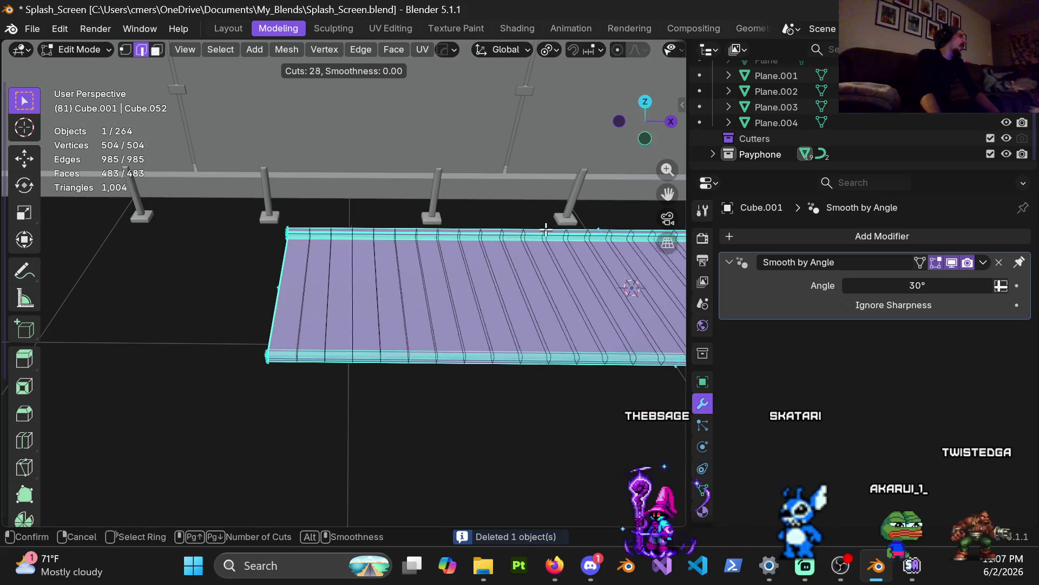
{"action": "scroll", "coordinate": [542, 232], "scroll_direction": "up", "scroll_amount": 7}
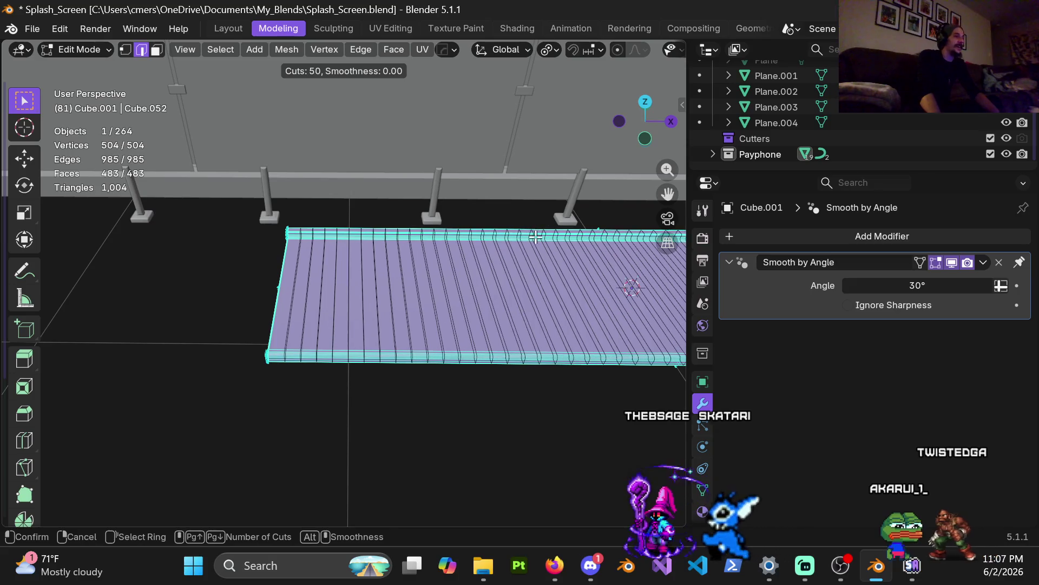
{"action": "scroll", "coordinate": [538, 237], "scroll_direction": "up", "scroll_amount": 20}
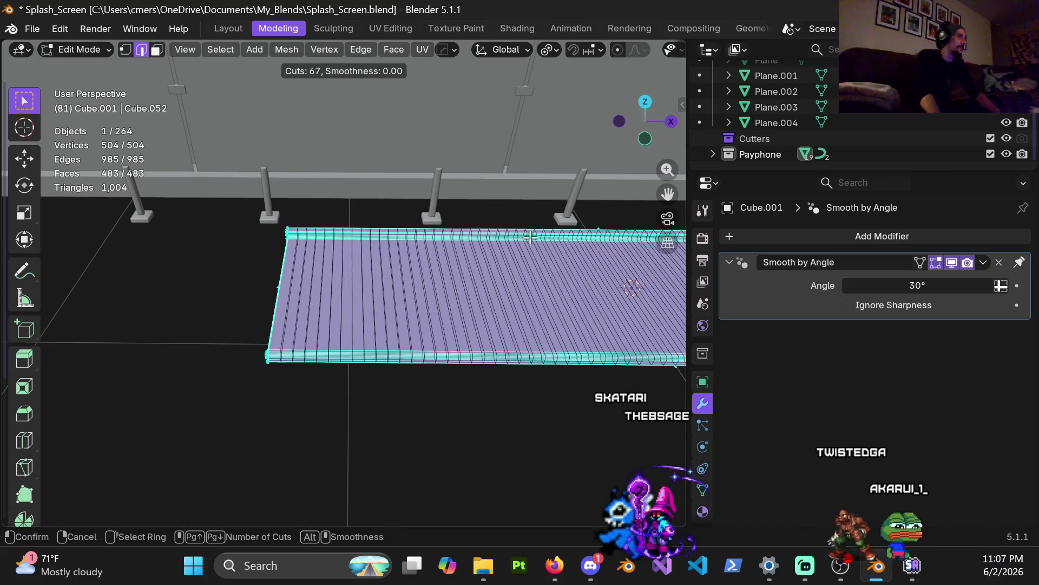
{"action": "scroll", "coordinate": [530, 237], "scroll_direction": "up", "scroll_amount": 15}
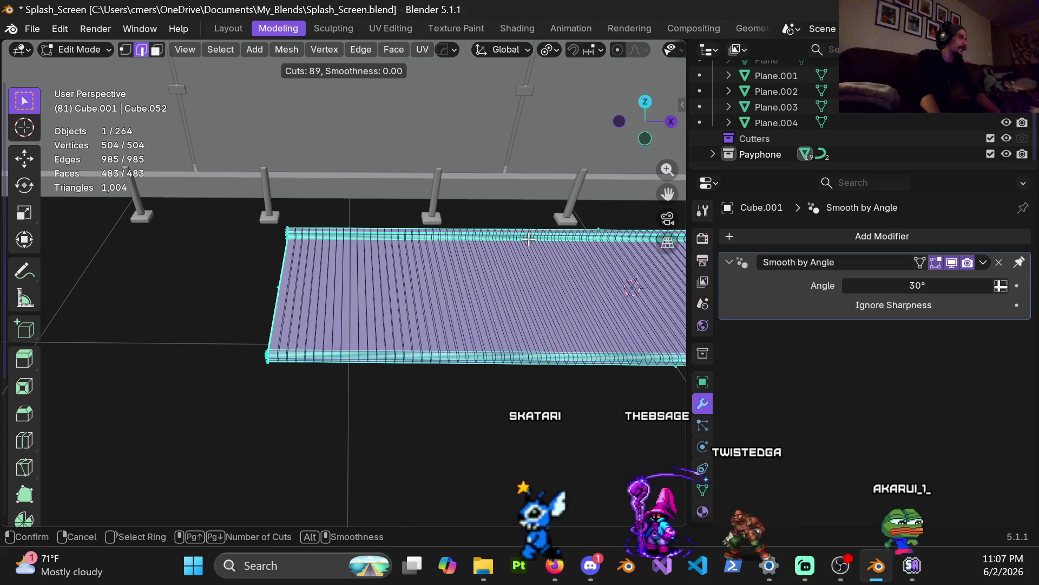
{"action": "scroll", "coordinate": [530, 239], "scroll_direction": "up", "scroll_amount": 2}
{"action": "scroll", "coordinate": [530, 238], "scroll_direction": "up", "scroll_amount": 4}
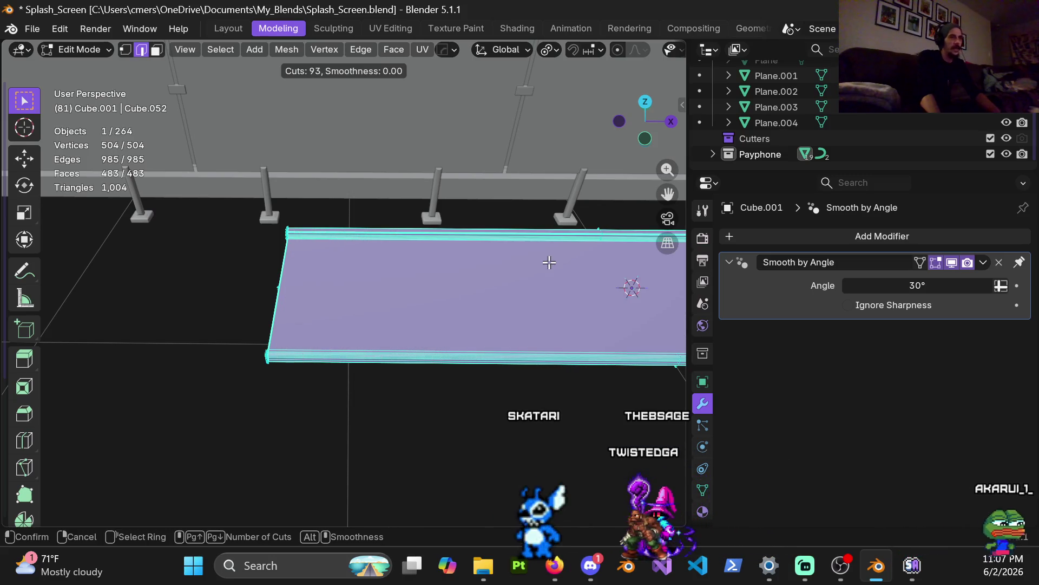
{"action": "scroll", "coordinate": [531, 235], "scroll_direction": "up", "scroll_amount": 3}
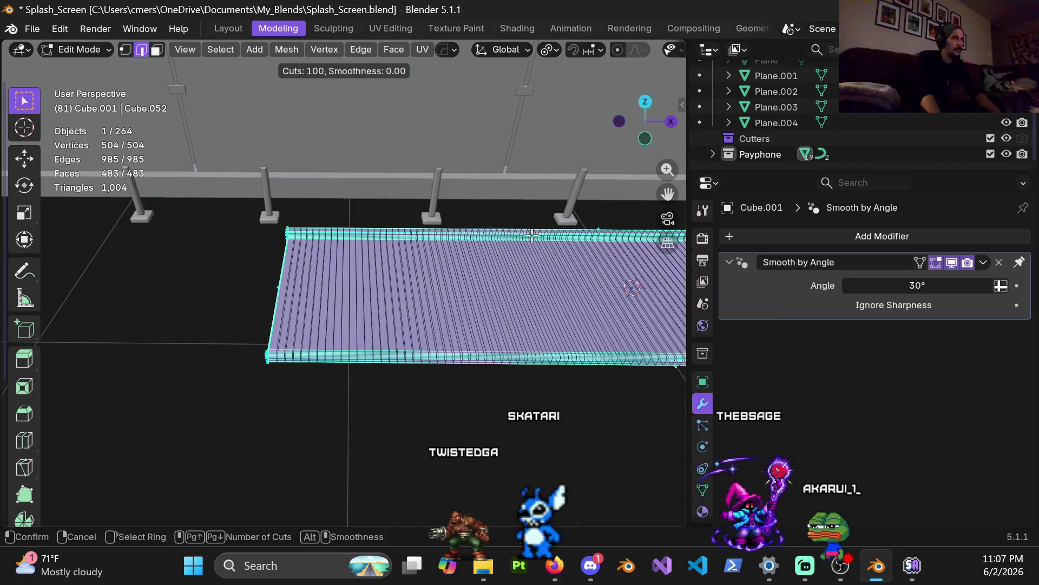
{"action": "left_click", "coordinate": [532, 235]}
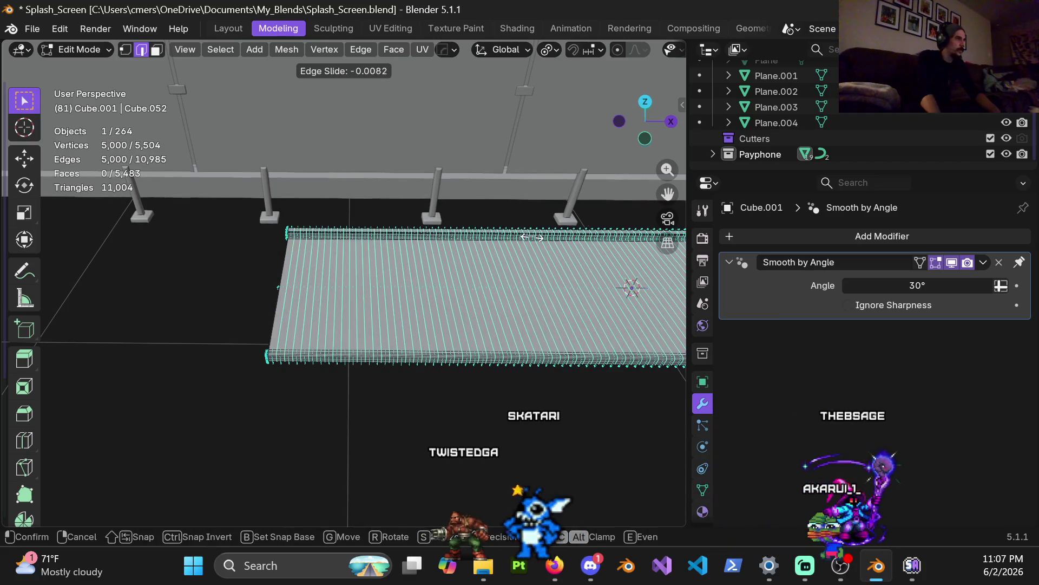
{"action": "right_click", "coordinate": [532, 237]}
{"action": "left_click", "coordinate": [201, 374]}
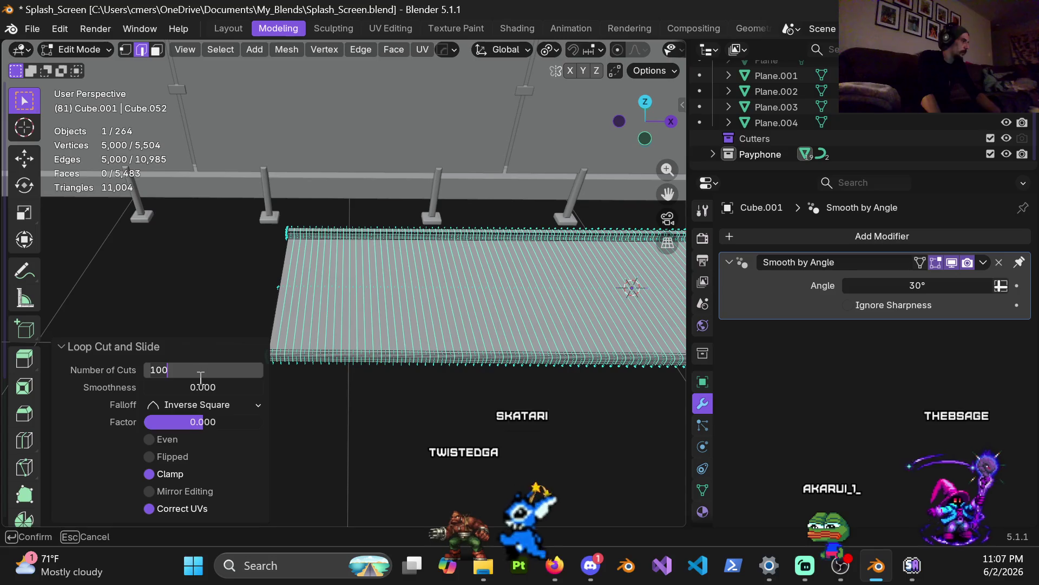
{"action": "key", "text": "Return"}
Increase the loop cut count to 140, then to 180
{"action": "middle_click_drag", "start_coordinate": [399, 243], "coordinate": [485, 248]}
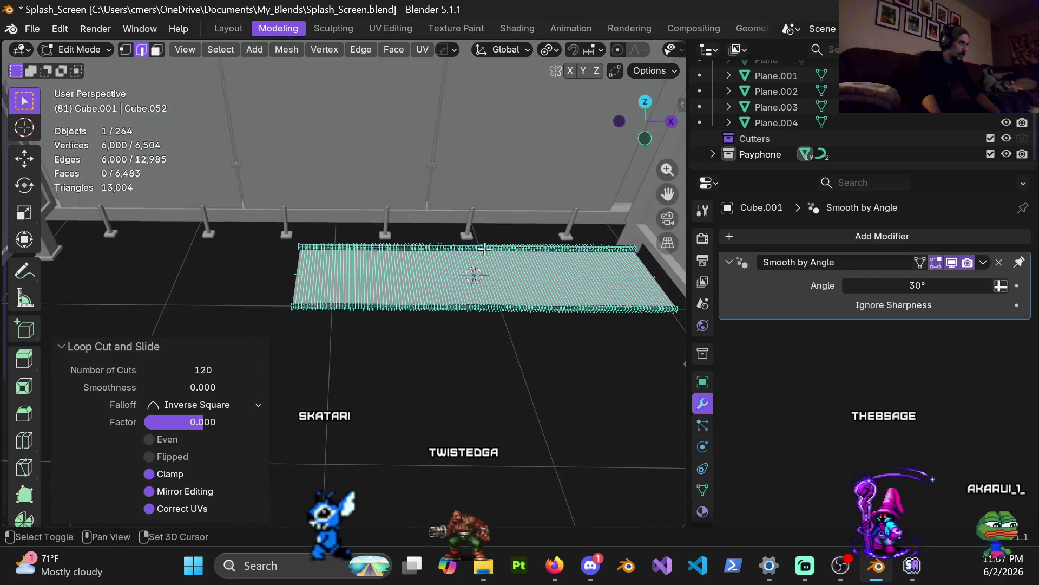
{"action": "scroll", "coordinate": [349, 234], "scroll_direction": "up", "scroll_amount": 4}
{"action": "mouse_move", "coordinate": [348, 234]}
{"action": "middle_mouse_down"}
{"action": "mouse_move", "coordinate": [599, 234]}
{"action": "mouse_move", "coordinate": [329, 239]}
{"action": "mouse_move", "coordinate": [413, 238]}
{"action": "mouse_move", "coordinate": [372, 262]}
{"action": "mouse_move", "coordinate": [424, 303]}
{"action": "mouse_move", "coordinate": [486, 260]}
{"action": "mouse_move", "coordinate": [512, 257]}
{"action": "mouse_move", "coordinate": [424, 226]}
{"action": "middle_mouse_up"}
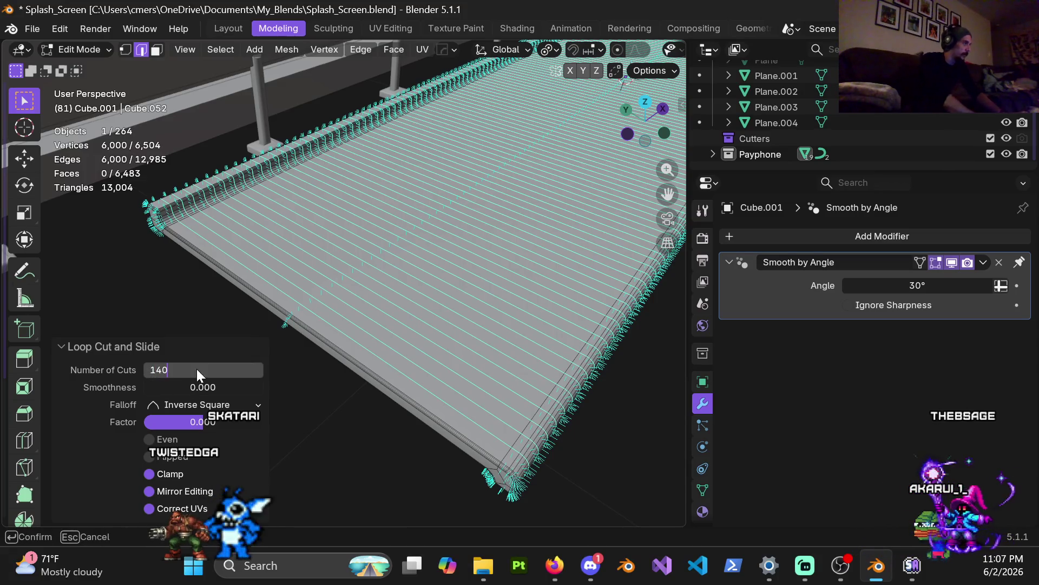
{"action": "key", "text": "Return"}
{"action": "mouse_move", "coordinate": [347, 287]}
{"action": "middle_mouse_down"}
{"action": "mouse_move", "coordinate": [301, 285]}
{"action": "mouse_move", "coordinate": [348, 244]}
{"action": "mouse_move", "coordinate": [406, 237]}
{"action": "mouse_move", "coordinate": [335, 219]}
{"action": "mouse_move", "coordinate": [362, 170]}
{"action": "mouse_move", "coordinate": [356, 206]}
{"action": "middle_mouse_up"}
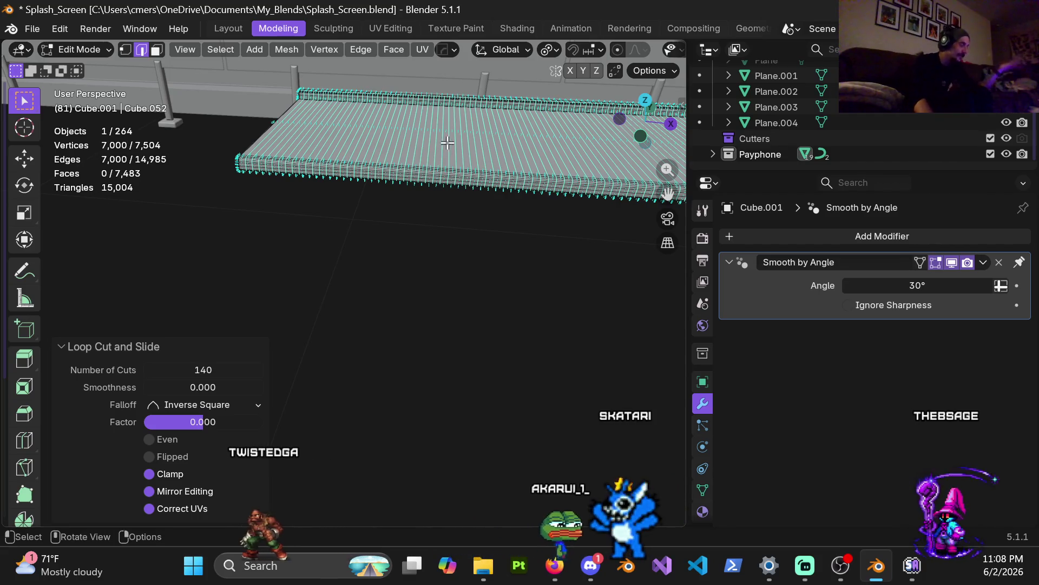
{"action": "middle_click_drag", "start_coordinate": [444, 201], "coordinate": [430, 151], "text": "shift"}
{"action": "scroll", "coordinate": [440, 283], "scroll_direction": "up", "scroll_amount": 5}
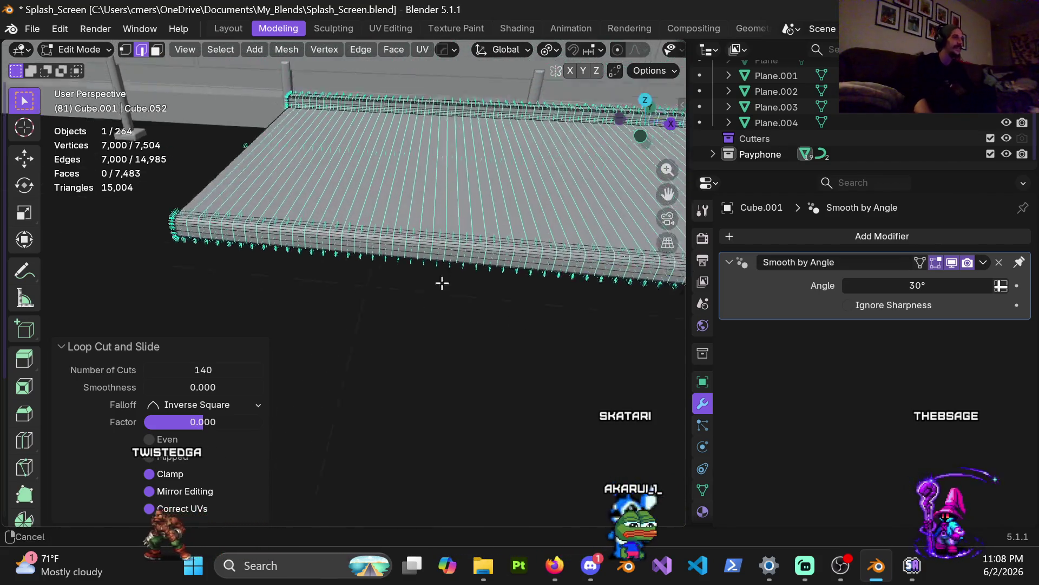
{"action": "scroll", "coordinate": [418, 268], "scroll_direction": "down", "scroll_amount": 3}
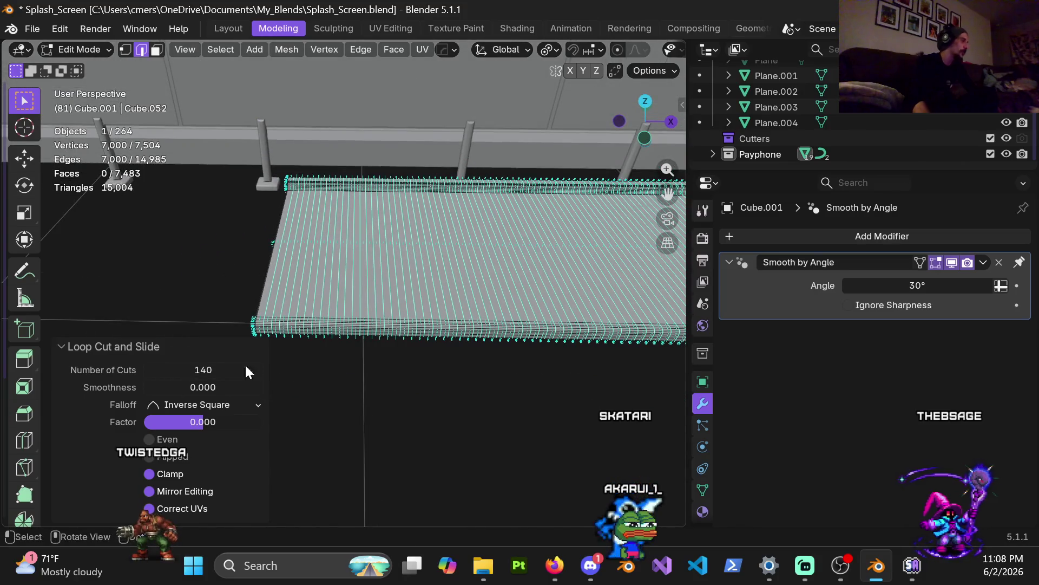
{"action": "left_click", "coordinate": [207, 369]}
{"action": "key", "text": "BackSpace"}
{"action": "key", "text": "BackSpace"}
{"action": "type", "text": "80"}
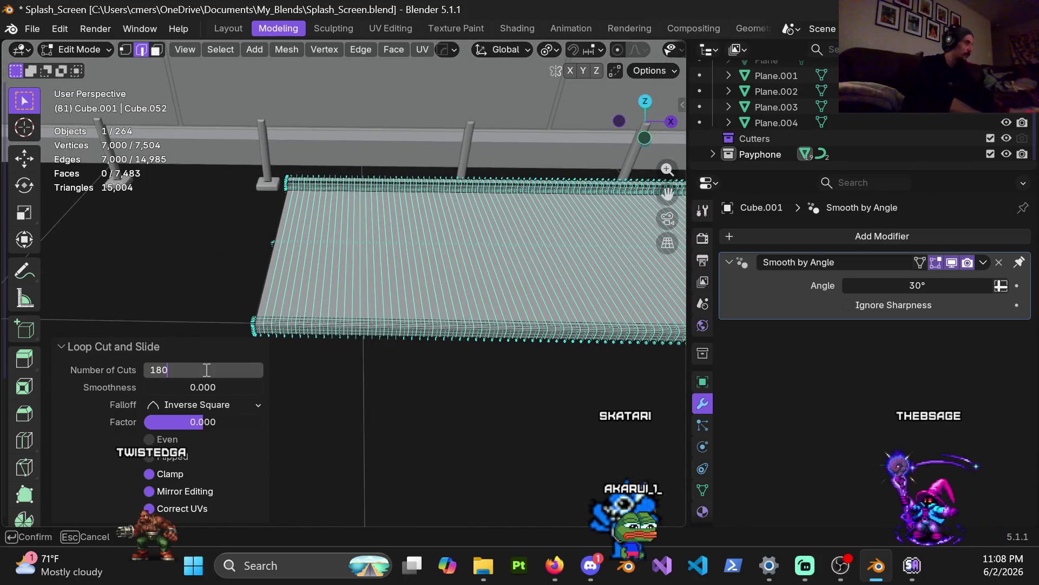
{"action": "key", "text": "Return"}
{"action": "mouse_move", "coordinate": [444, 254]}
{"action": "middle_mouse_down"}
{"action": "mouse_move", "coordinate": [552, 314]}
{"action": "mouse_move", "coordinate": [492, 273]}
{"action": "middle_mouse_up"}
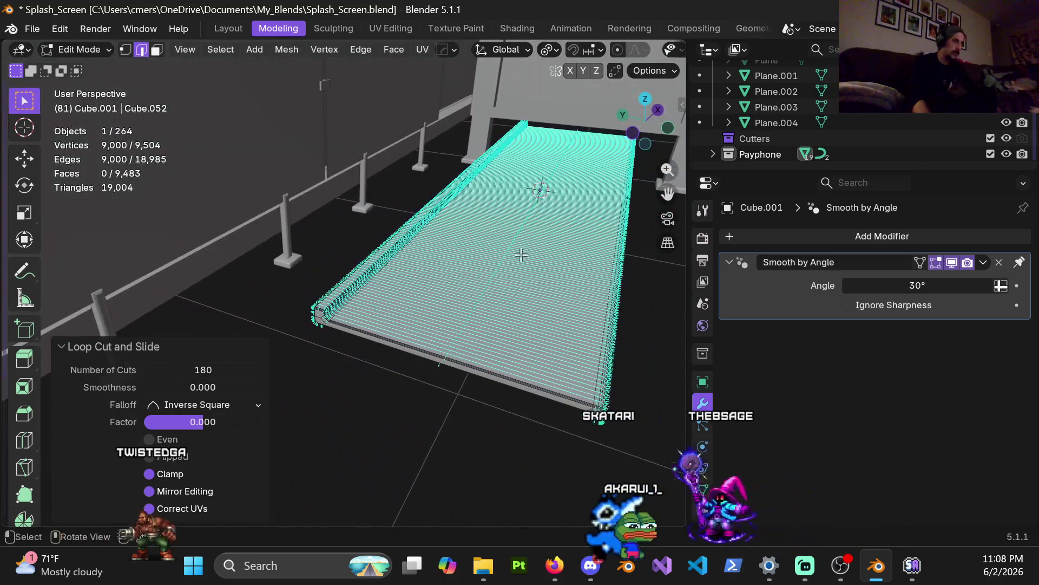
{"action": "key", "text": "ctrl+r"}
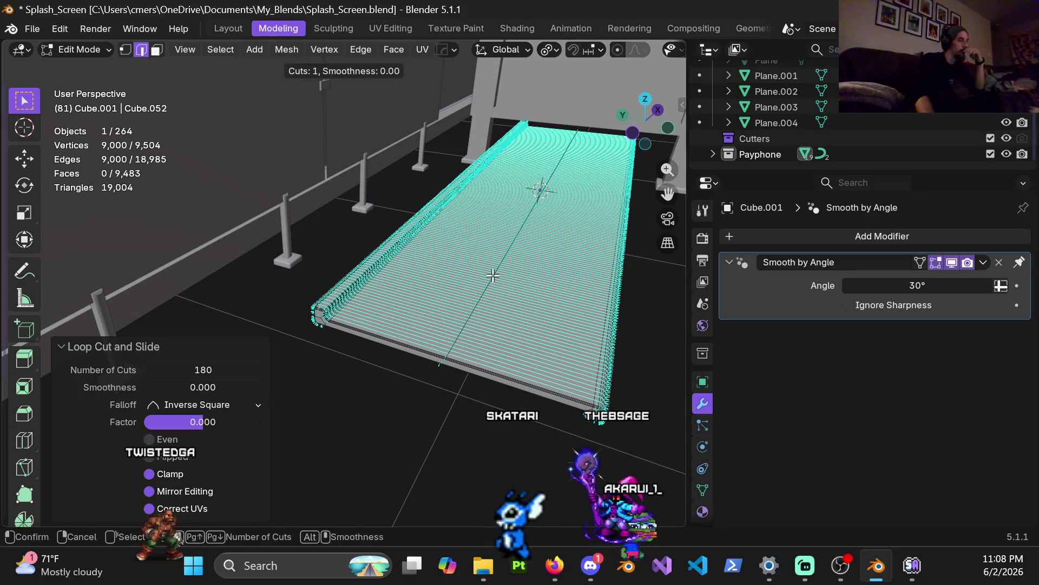
Commit 10 crosswise loop cuts across the shelf top without sliding them
{"action": "scroll", "coordinate": [493, 275], "scroll_direction": "up", "scroll_amount": 1}
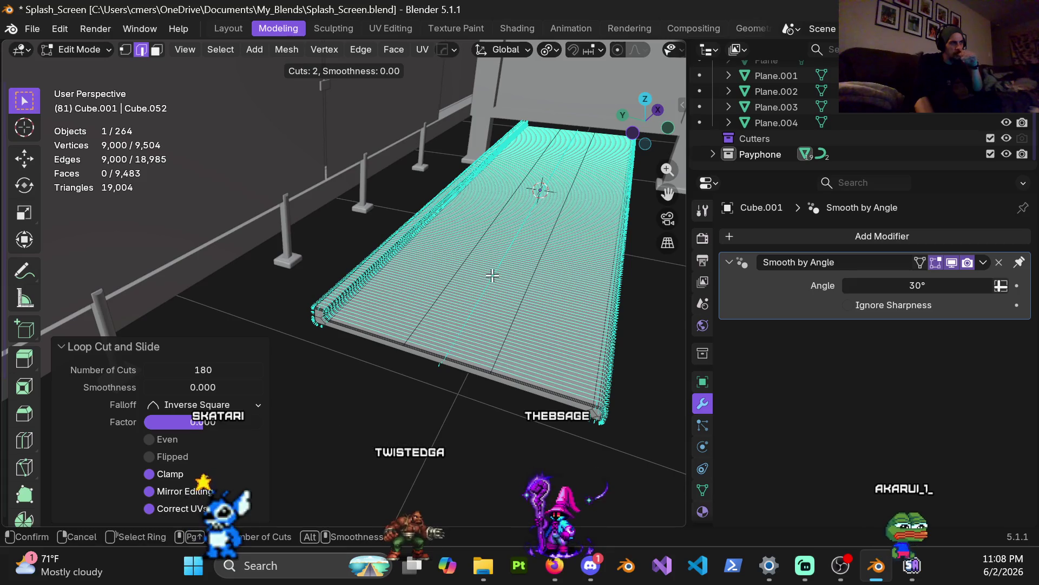
{"action": "scroll", "coordinate": [491, 273], "scroll_direction": "up", "scroll_amount": 12}
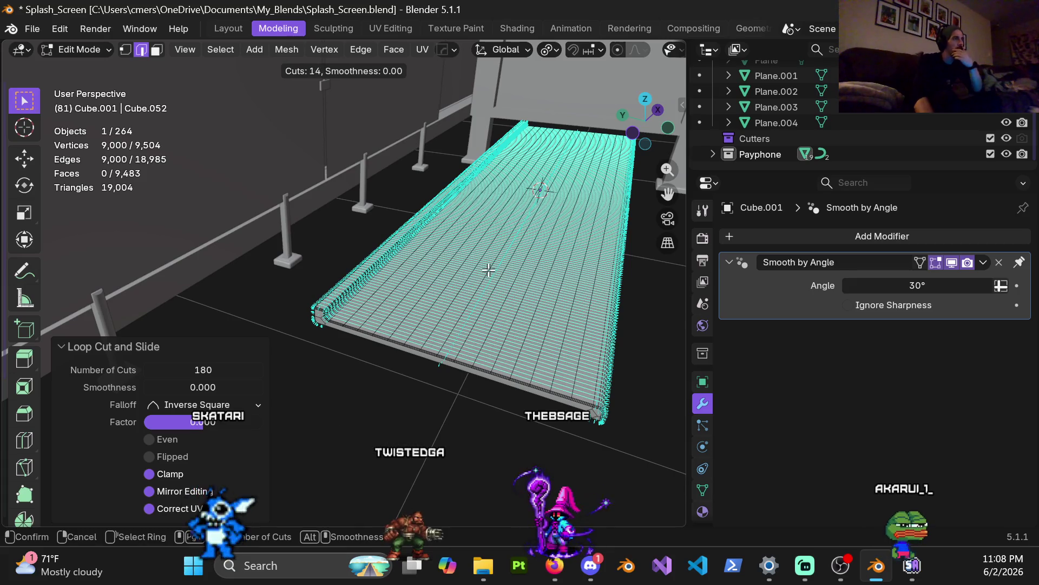
{"action": "scroll", "coordinate": [489, 269], "scroll_direction": "down", "scroll_amount": 1}
{"action": "scroll", "coordinate": [489, 269], "scroll_direction": "up", "scroll_amount": 1}
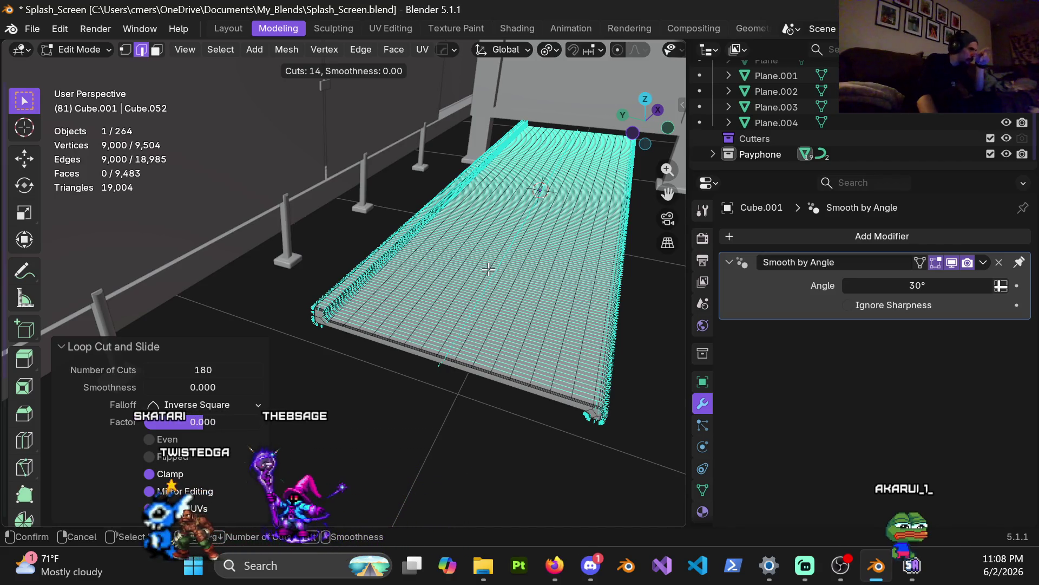
{"action": "scroll", "coordinate": [488, 269], "scroll_direction": "down", "scroll_amount": 2}
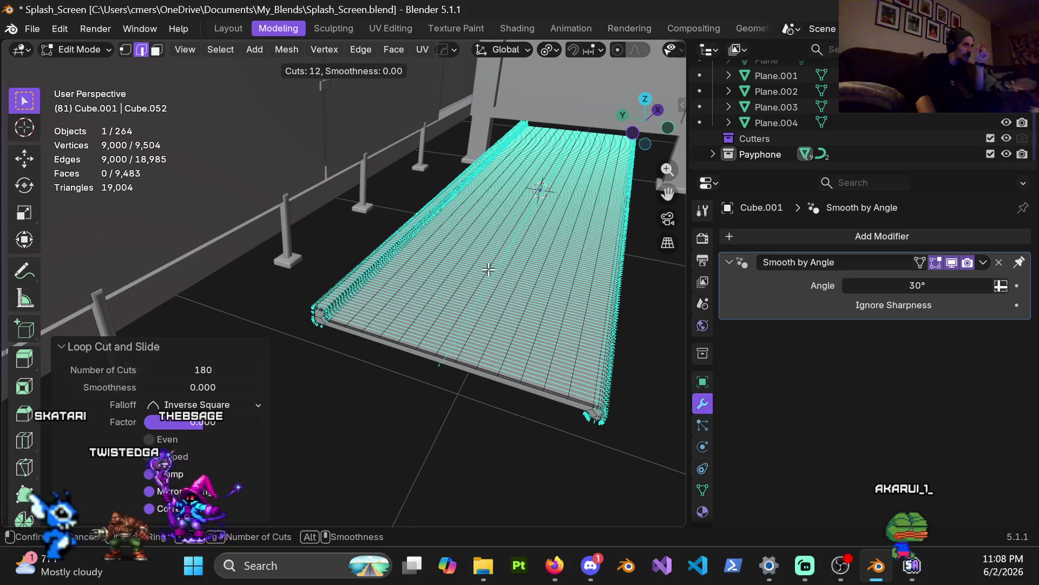
{"action": "scroll", "coordinate": [489, 269], "scroll_direction": "down", "scroll_amount": 2}
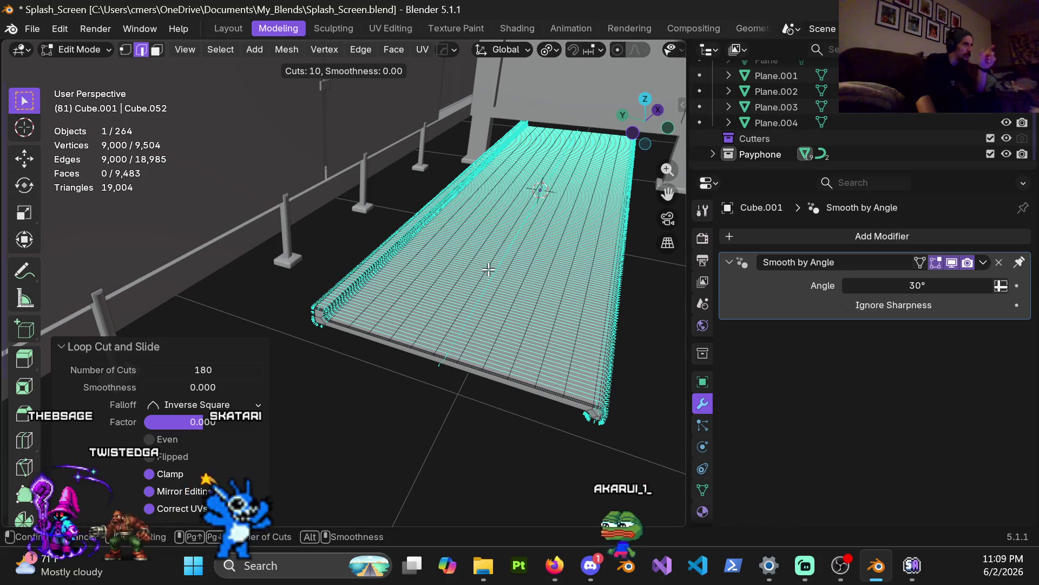
{"action": "left_click", "coordinate": [489, 269]}
{"action": "right_click", "coordinate": [488, 269]}
Select the whole shelf mesh and orbit to inspect the subdivided slab and beveled lip
{"action": "mouse_move", "coordinate": [488, 270]}
{"action": "middle_mouse_down"}
{"action": "mouse_move", "coordinate": [432, 312]}
{"action": "mouse_move", "coordinate": [336, 298]}
{"action": "mouse_move", "coordinate": [445, 256]}
{"action": "middle_mouse_up"}
{"action": "scroll", "coordinate": [433, 313], "scroll_direction": "up", "scroll_amount": 4}
{"action": "key", "text": "a"}
{"action": "mouse_move", "coordinate": [209, 237]}
{"action": "middle_mouse_down"}
{"action": "mouse_move", "coordinate": [457, 263]}
{"action": "mouse_move", "coordinate": [426, 298]}
{"action": "middle_mouse_up"}
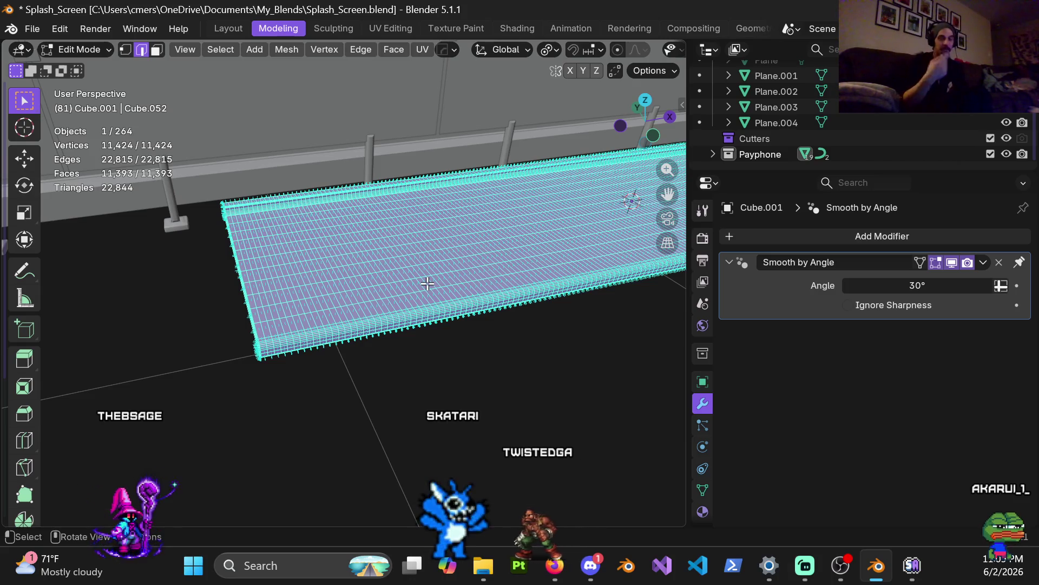
{"action": "mouse_move", "coordinate": [525, 284]}
{"action": "middle_mouse_down"}
{"action": "mouse_move", "coordinate": [494, 264]}
{"action": "mouse_move", "coordinate": [409, 295]}
{"action": "mouse_move", "coordinate": [486, 330]}
{"action": "mouse_move", "coordinate": [441, 325]}
{"action": "mouse_move", "coordinate": [445, 250]}
{"action": "mouse_move", "coordinate": [578, 311]}
{"action": "mouse_move", "coordinate": [506, 295]}
{"action": "mouse_move", "coordinate": [389, 297]}
{"action": "middle_mouse_up"}
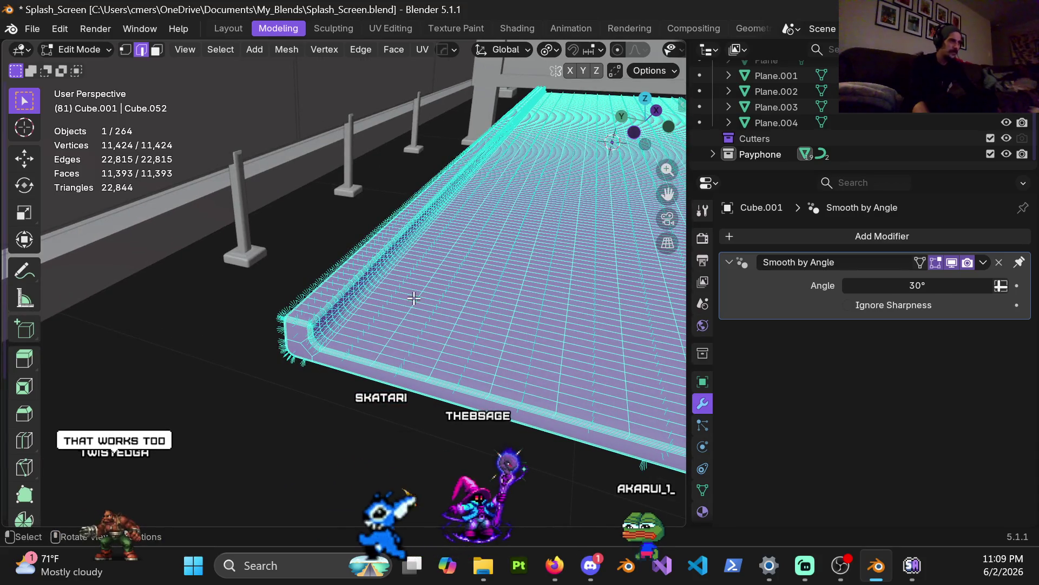
{"action": "middle_click_drag", "start_coordinate": [412, 309], "coordinate": [392, 301]}
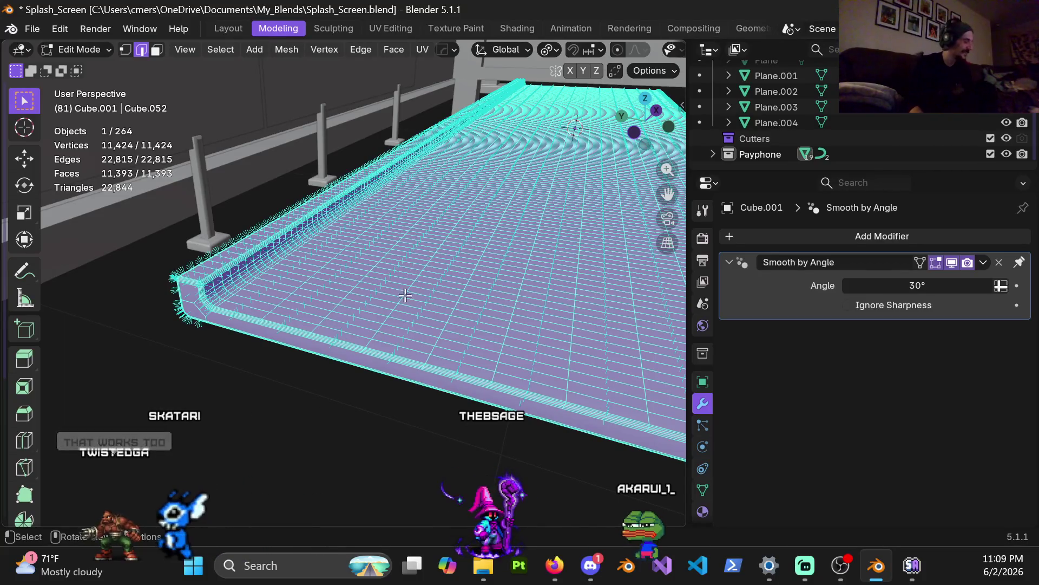
{"action": "middle_click_drag", "start_coordinate": [318, 253], "coordinate": [341, 273]}
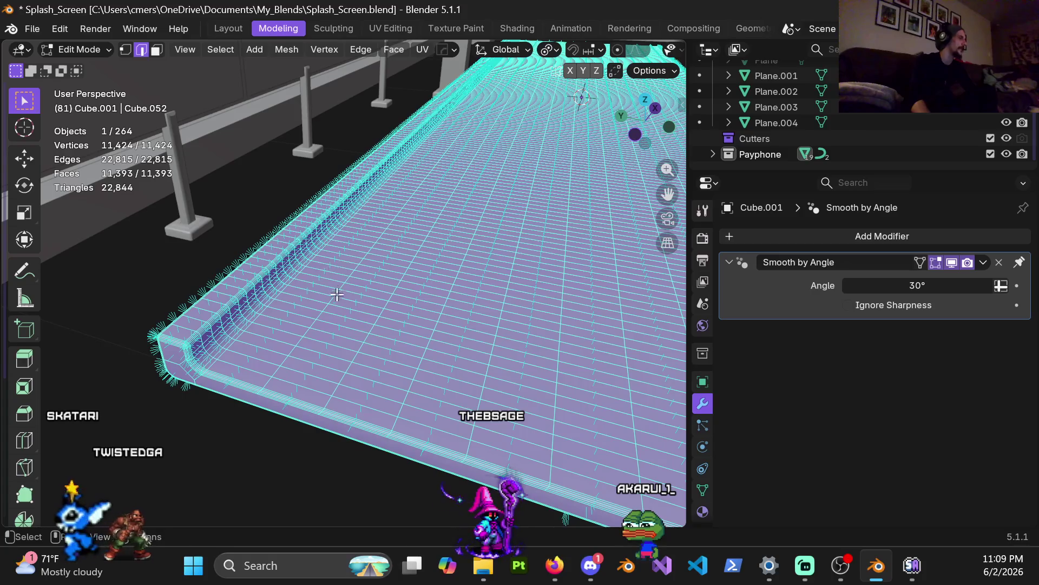
Switch to face select and pick a face near the lip from a lower view
{"action": "key", "text": "3"}
{"action": "left_click", "coordinate": [277, 351]}
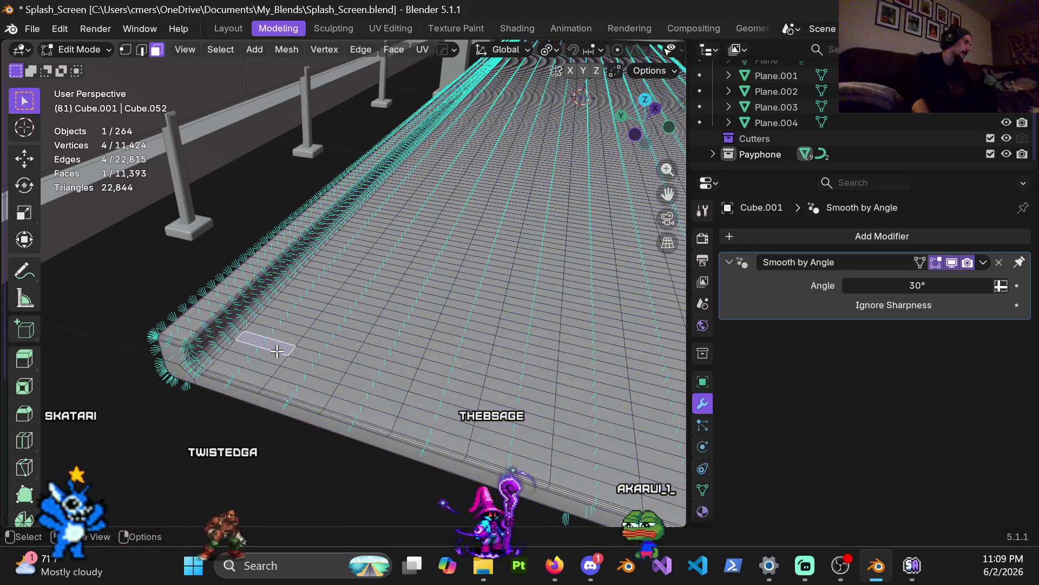
{"action": "scroll", "coordinate": [305, 352], "scroll_direction": "down", "scroll_amount": 3}
{"action": "mouse_move", "coordinate": [303, 326]}
{"action": "middle_mouse_down"}
{"action": "mouse_move", "coordinate": [239, 376]}
{"action": "mouse_move", "coordinate": [375, 325]}
{"action": "mouse_move", "coordinate": [363, 319]}
{"action": "mouse_move", "coordinate": [352, 325]}
{"action": "mouse_move", "coordinate": [379, 347]}
{"action": "mouse_move", "coordinate": [399, 322]}
{"action": "mouse_move", "coordinate": [422, 210]}
{"action": "mouse_move", "coordinate": [425, 330]}
{"action": "mouse_move", "coordinate": [425, 319]}
{"action": "middle_mouse_up"}
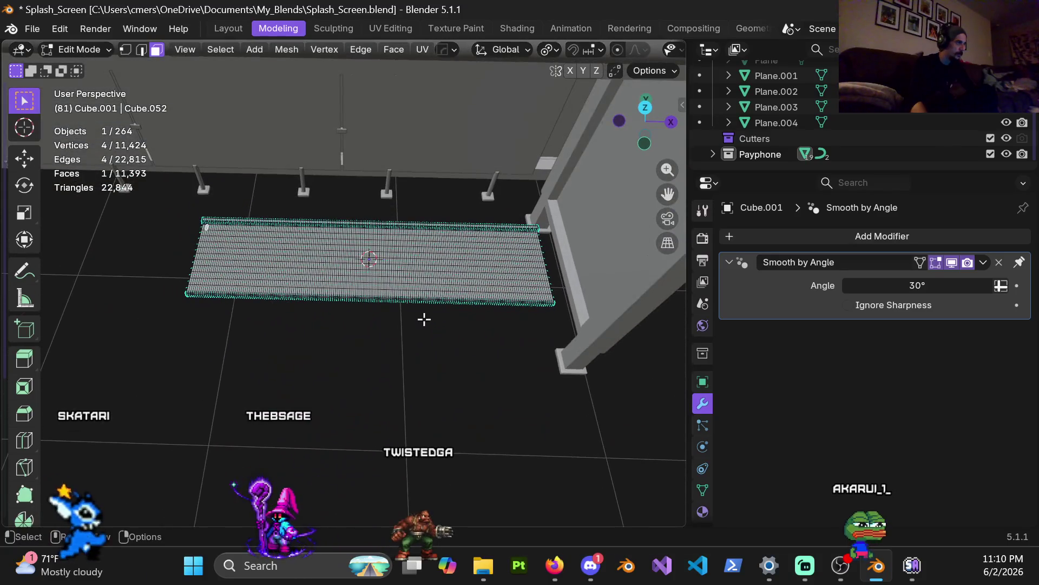
{"action": "scroll", "coordinate": [396, 338], "scroll_direction": "up", "scroll_amount": 3}
{"action": "middle_click_drag", "start_coordinate": [375, 246], "coordinate": [461, 294]}
{"action": "mouse_move", "coordinate": [315, 287]}
{"action": "middle_mouse_down"}
{"action": "mouse_move", "coordinate": [407, 288]}
{"action": "mouse_move", "coordinate": [264, 248]}
{"action": "mouse_move", "coordinate": [460, 282]}
{"action": "mouse_move", "coordinate": [344, 272]}
{"action": "mouse_move", "coordinate": [309, 229]}
{"action": "middle_mouse_up"}
{"action": "scroll", "coordinate": [264, 240], "scroll_direction": "up", "scroll_amount": 4}
{"action": "scroll", "coordinate": [408, 292], "scroll_direction": "up", "scroll_amount": 3}
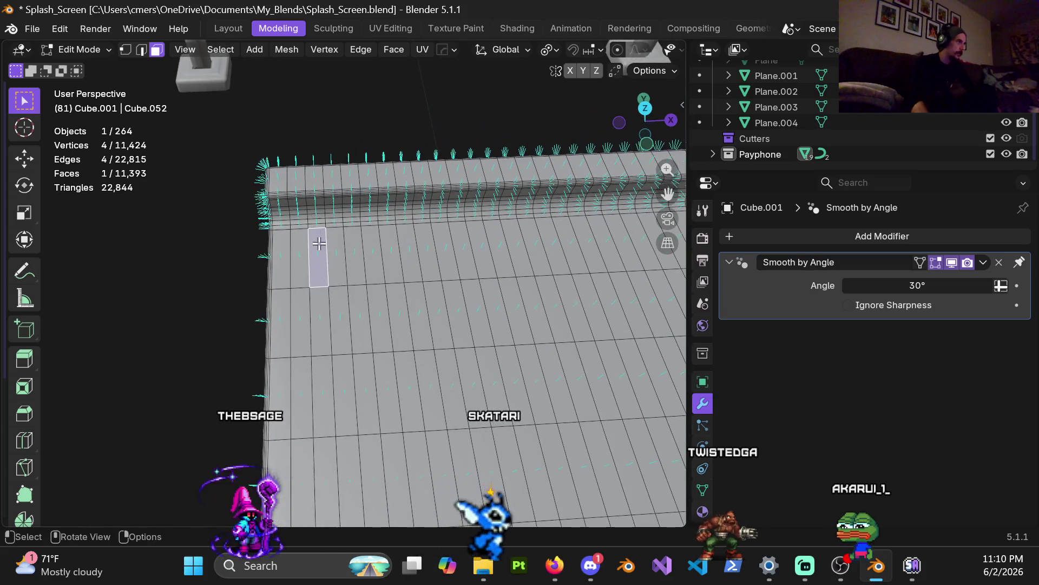
{"action": "scroll", "coordinate": [320, 244], "scroll_direction": "up", "scroll_amount": 3}
Circle-select a strip of faces running from the lip inward
{"action": "key", "text": "c"}
{"action": "left_click", "coordinate": [306, 222], "text": "shift"}
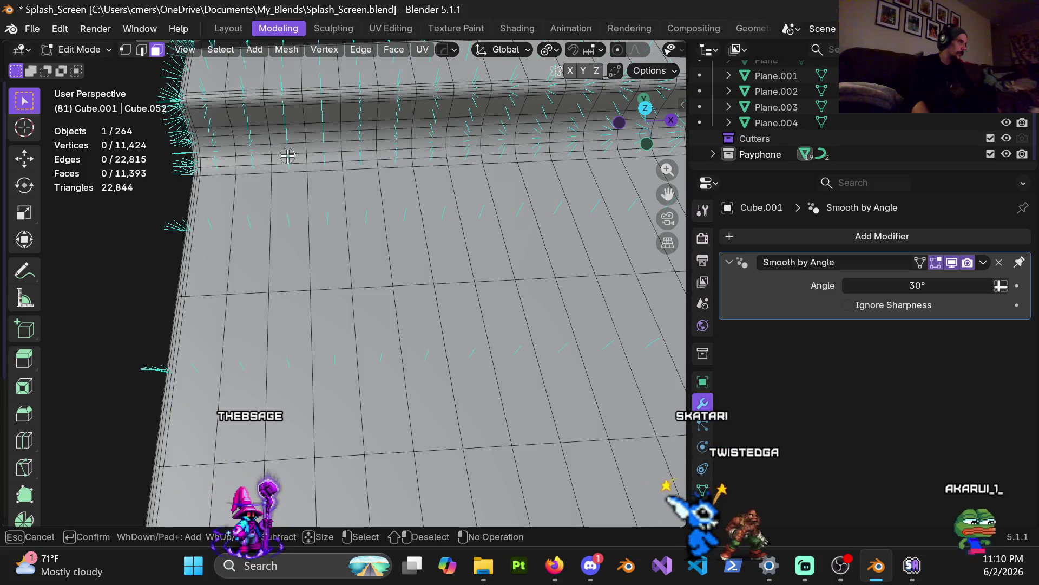
{"action": "left_click_drag", "start_coordinate": [287, 153], "coordinate": [292, 365]}
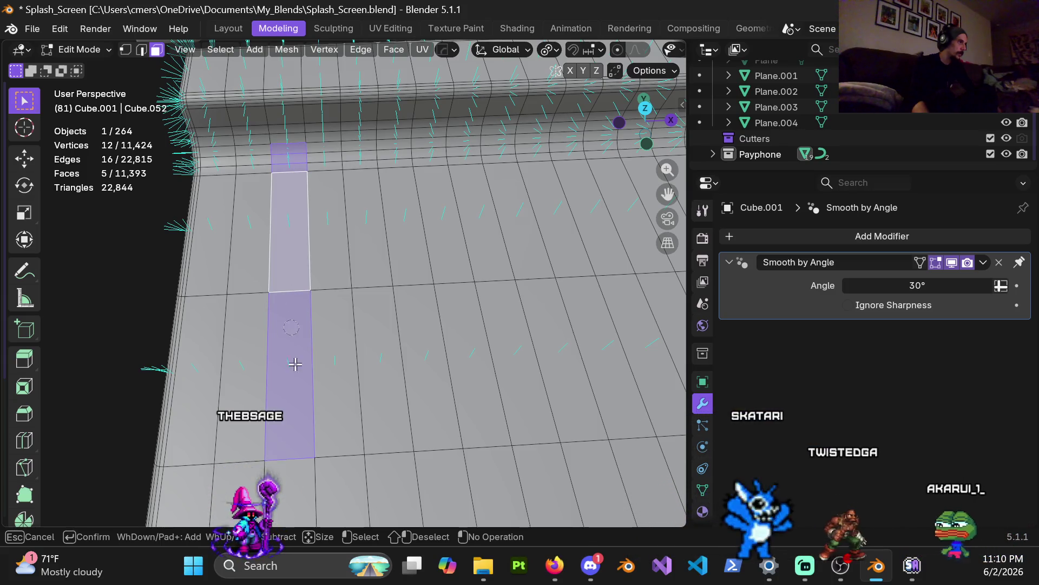
{"action": "key", "text": "Escape"}
{"action": "scroll", "coordinate": [355, 353], "scroll_direction": "down", "scroll_amount": 3}
{"action": "scroll", "coordinate": [356, 353], "scroll_direction": "down", "scroll_amount": 4}
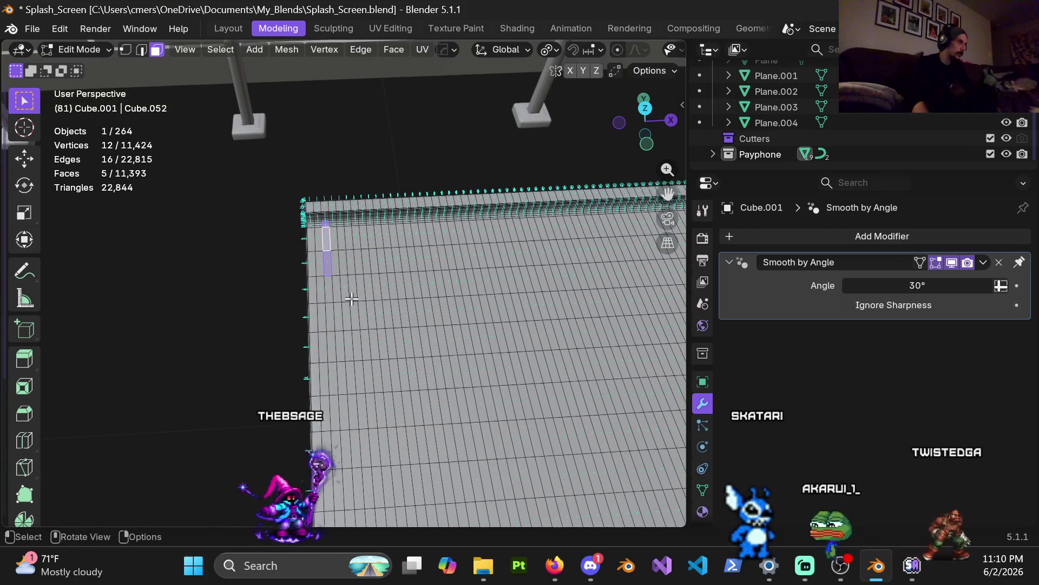
{"action": "mouse_move", "coordinate": [355, 352]}
{"action": "middle_mouse_down"}
{"action": "mouse_move", "coordinate": [413, 254]}
{"action": "mouse_move", "coordinate": [366, 297]}
{"action": "mouse_move", "coordinate": [340, 298]}
{"action": "middle_mouse_up"}
{"action": "key", "text": "c"}
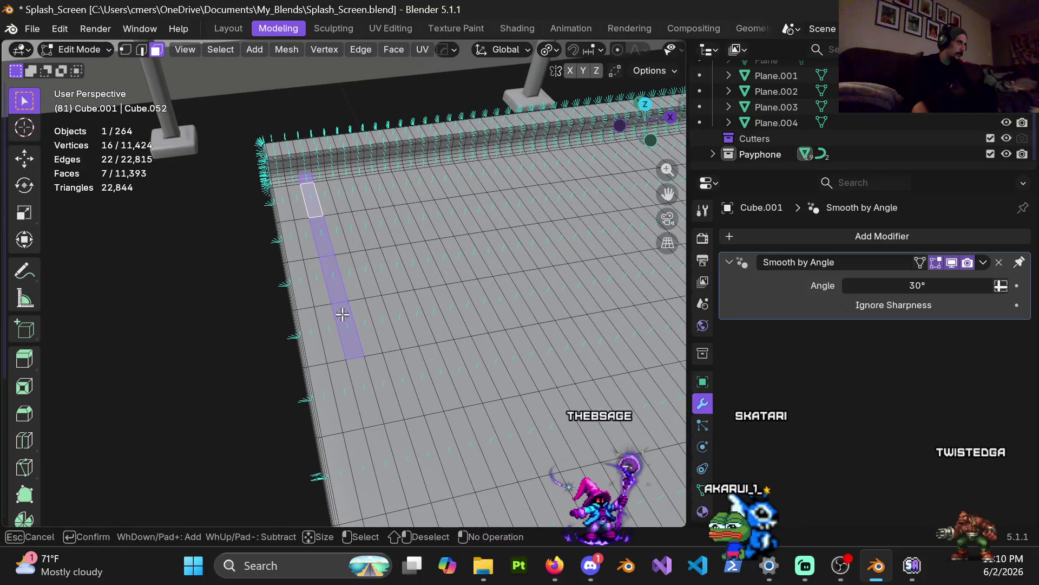
{"action": "left_click", "coordinate": [361, 381]}
{"action": "right_click", "coordinate": [360, 376]}
{"action": "mouse_move", "coordinate": [360, 376]}
{"action": "middle_mouse_down"}
{"action": "mouse_move", "coordinate": [401, 308]}
{"action": "mouse_move", "coordinate": [473, 252]}
{"action": "mouse_move", "coordinate": [471, 213]}
{"action": "mouse_move", "coordinate": [459, 219]}
{"action": "mouse_move", "coordinate": [445, 189]}
{"action": "mouse_move", "coordinate": [441, 244]}
{"action": "mouse_move", "coordinate": [453, 137]}
{"action": "mouse_move", "coordinate": [441, 252]}
{"action": "mouse_move", "coordinate": [448, 132]}
{"action": "mouse_move", "coordinate": [453, 293]}
{"action": "mouse_move", "coordinate": [448, 144]}
{"action": "mouse_move", "coordinate": [438, 306]}
{"action": "mouse_move", "coordinate": [453, 151]}
{"action": "mouse_move", "coordinate": [444, 281]}
{"action": "middle_mouse_up"}
Clear the selection and start a 10-cut loop cut across the shelf underside
{"action": "left_click", "coordinate": [399, 331]}
{"action": "scroll", "coordinate": [374, 357], "scroll_direction": "up", "scroll_amount": 2}
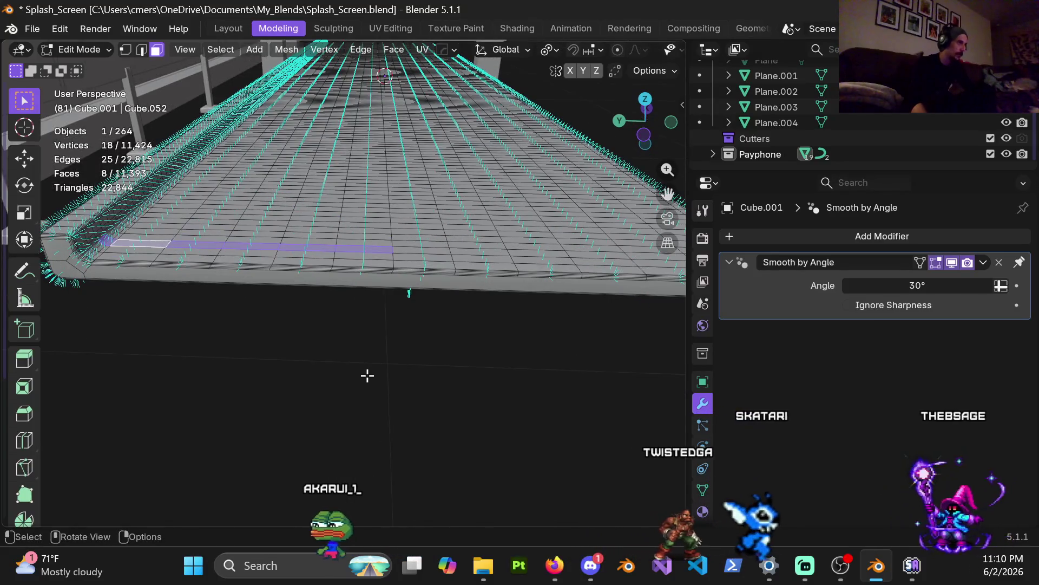
{"action": "mouse_move", "coordinate": [384, 340]}
{"action": "middle_mouse_down"}
{"action": "mouse_move", "coordinate": [420, 206]}
{"action": "mouse_move", "coordinate": [406, 213]}
{"action": "mouse_move", "coordinate": [414, 165]}
{"action": "mouse_move", "coordinate": [418, 246]}
{"action": "mouse_move", "coordinate": [378, 295]}
{"action": "mouse_move", "coordinate": [421, 258]}
{"action": "middle_mouse_up"}
{"action": "key", "text": "ctrl+r"}
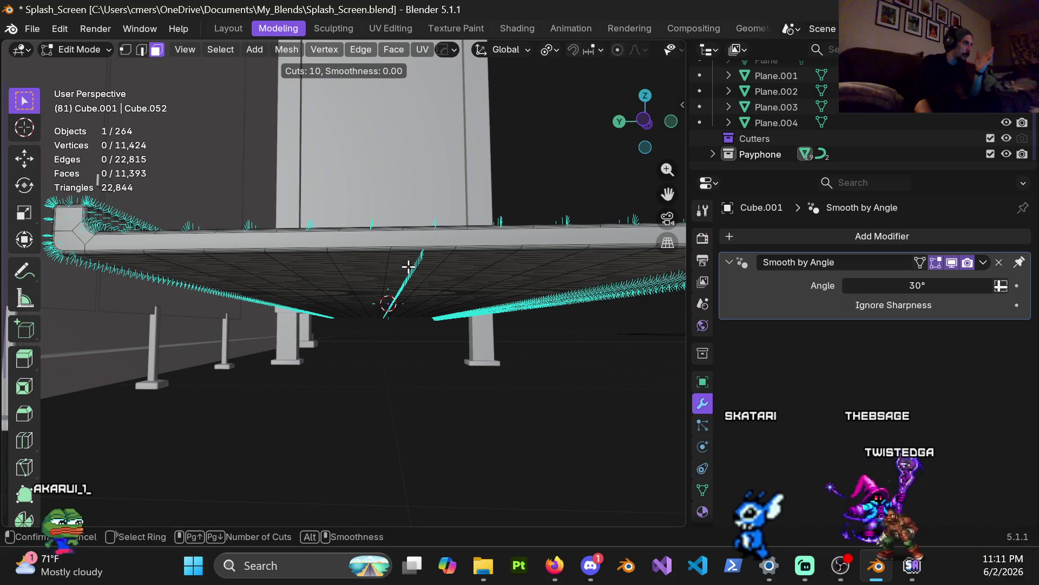
Commit the ten loop cuts under the shelf, keeping them centred
{"action": "left_click", "coordinate": [408, 265]}
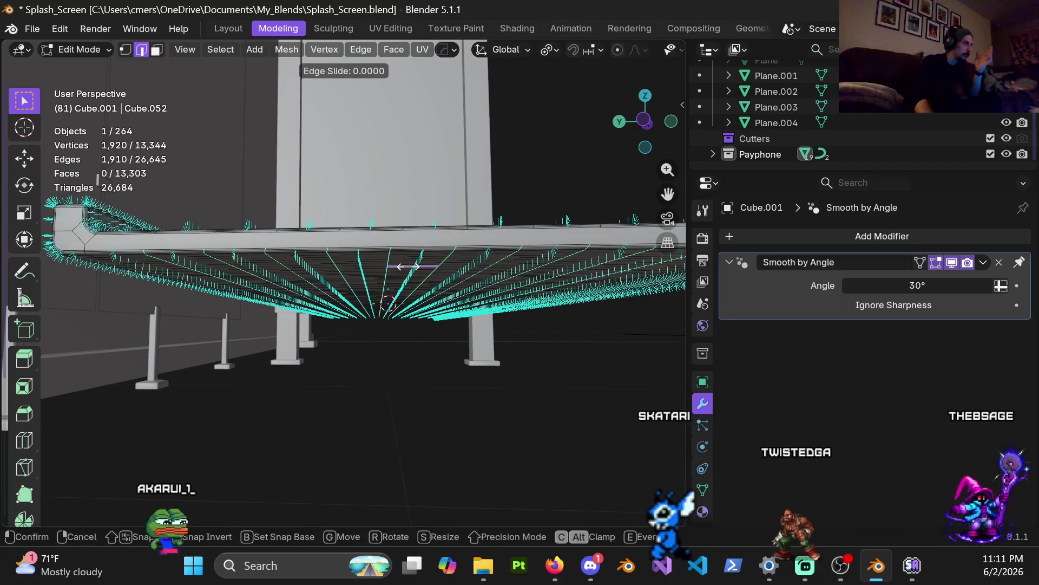
{"action": "right_click", "coordinate": [348, 250]}
{"action": "mouse_move", "coordinate": [348, 250]}
{"action": "middle_mouse_down"}
{"action": "mouse_move", "coordinate": [383, 360]}
{"action": "mouse_move", "coordinate": [345, 275]}
{"action": "middle_mouse_up"}
{"action": "scroll", "coordinate": [345, 276], "scroll_direction": "up", "scroll_amount": 3}
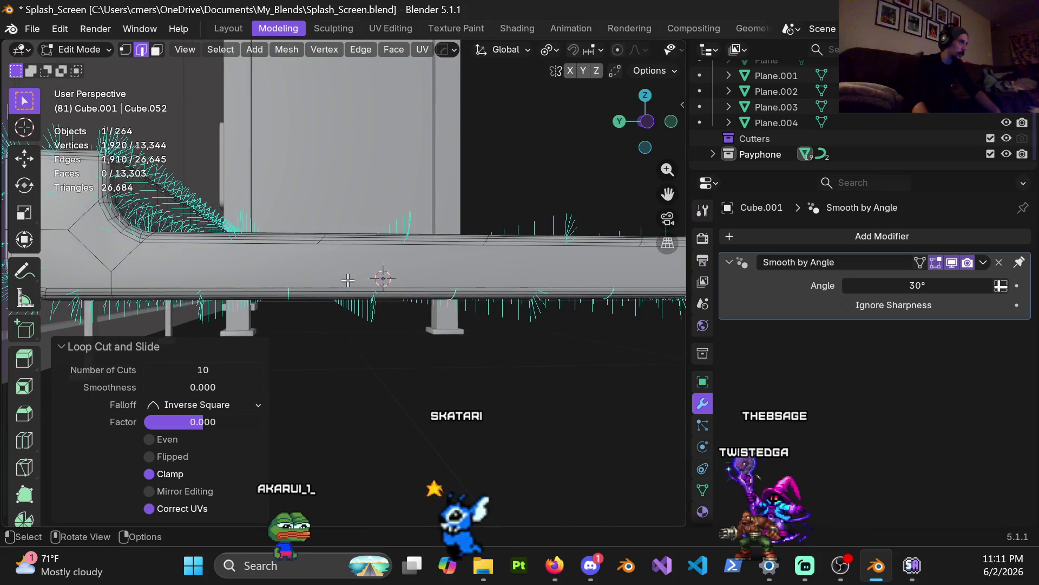
Switch to vertex select and knife three diagonal cuts across the lip's front face
{"action": "key", "text": "1"}
{"action": "key", "text": "k"}
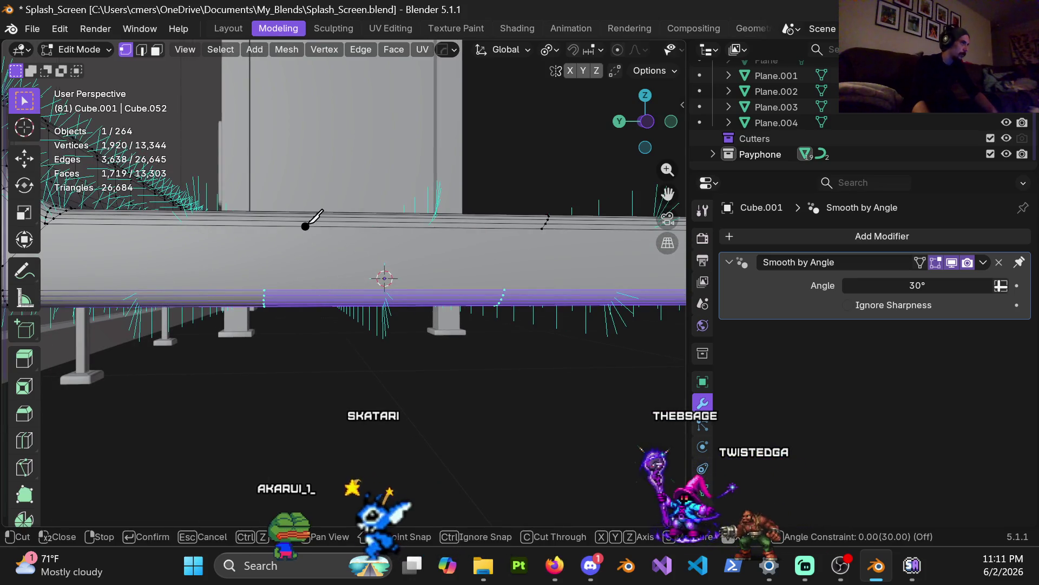
{"action": "left_click", "coordinate": [264, 290]}
{"action": "key", "text": "Return"}
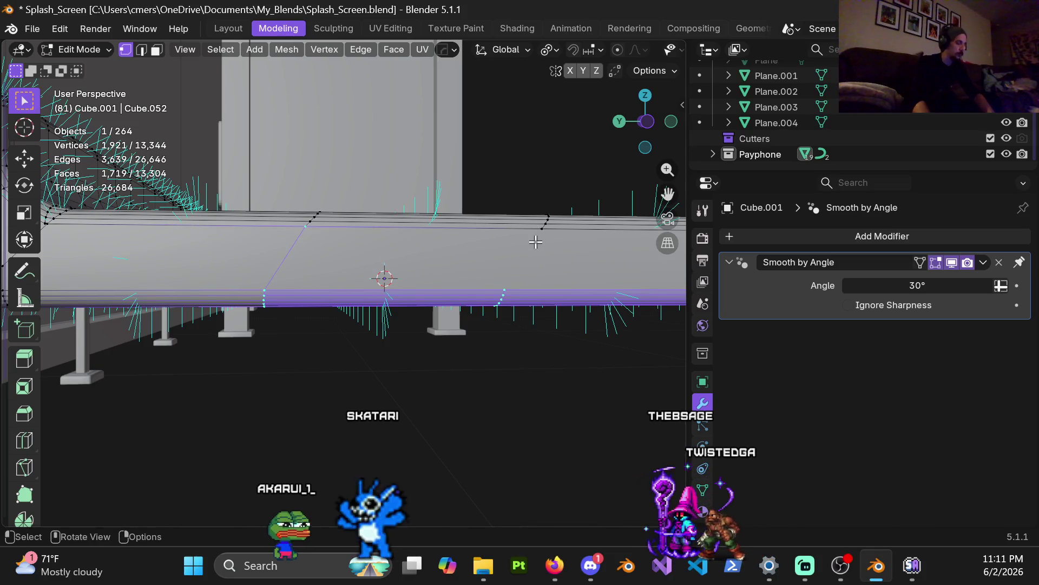
{"action": "key", "text": "k"}
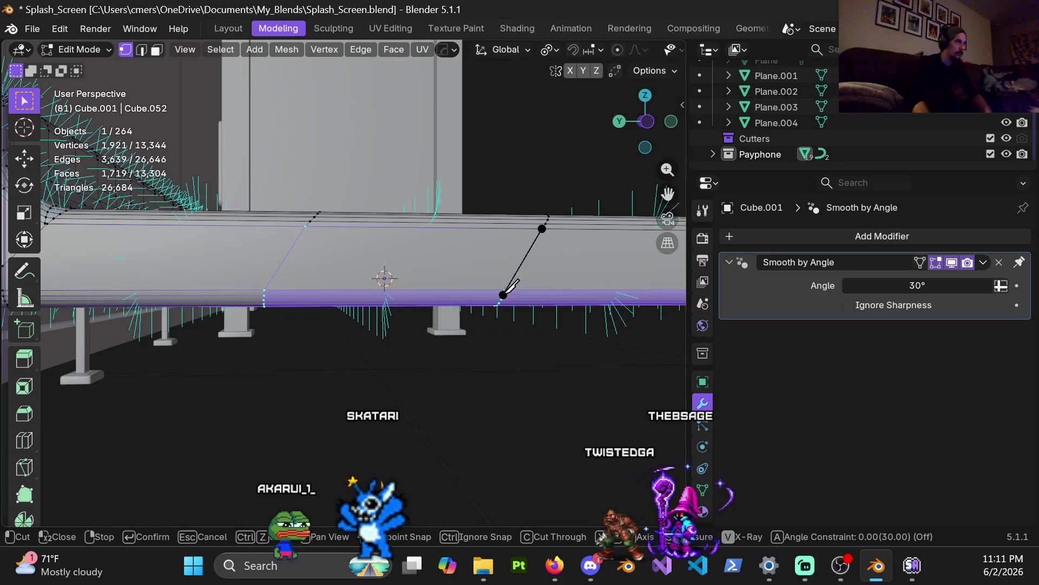
{"action": "key", "text": "Return"}
{"action": "mouse_move", "coordinate": [558, 281]}
{"action": "middle_mouse_down"}
{"action": "mouse_move", "coordinate": [383, 268]}
{"action": "mouse_move", "coordinate": [473, 250]}
{"action": "middle_mouse_up"}
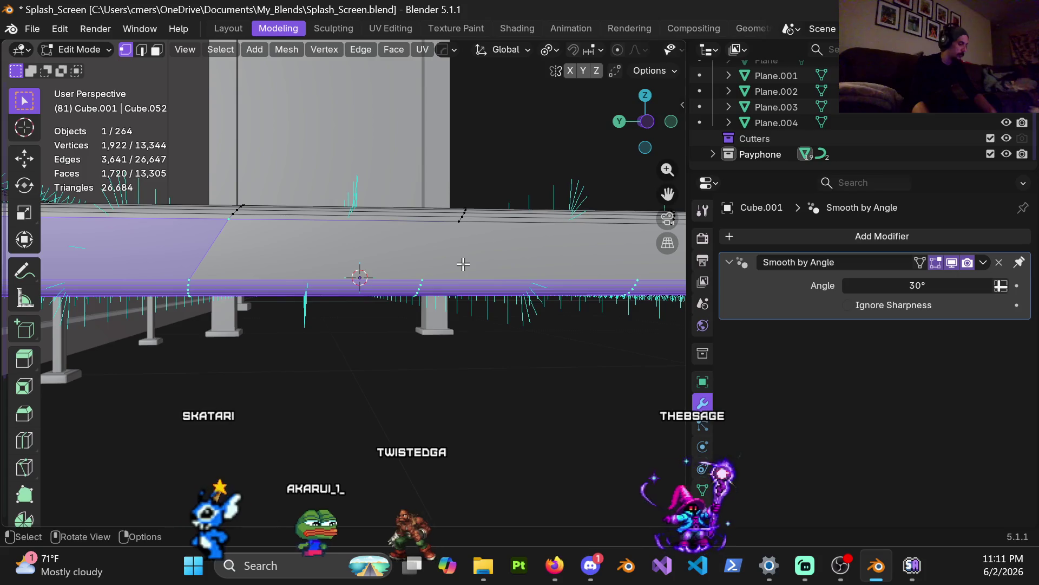
{"action": "key", "text": "k"}
{"action": "left_click", "coordinate": [459, 221]}
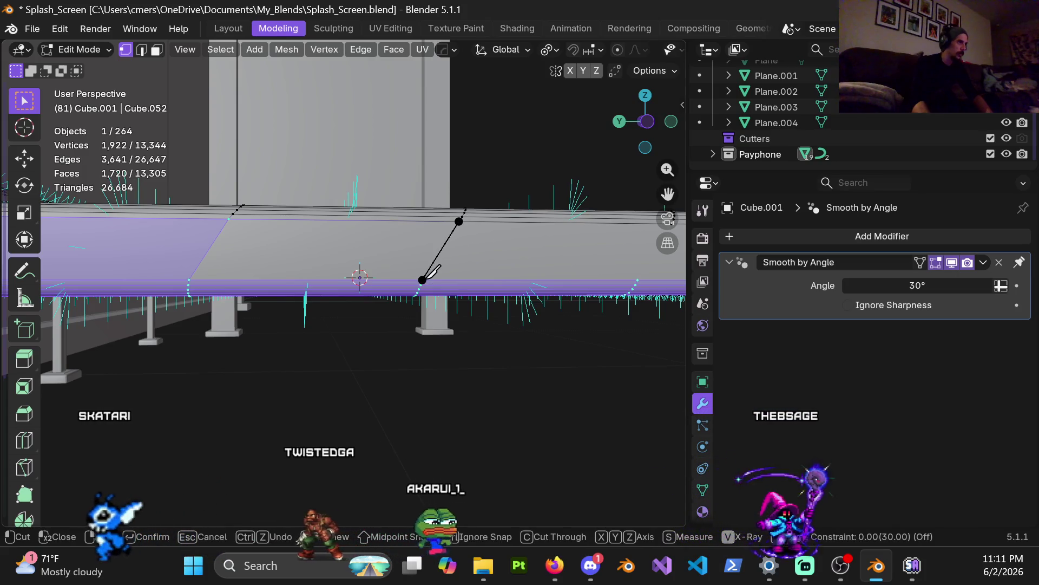
{"action": "left_click", "coordinate": [423, 280]}
{"action": "key", "text": "Return"}
Knife four more diagonal cuts further along the lip, upper to lower edge
{"action": "mouse_move", "coordinate": [557, 271]}
{"action": "middle_mouse_down"}
{"action": "mouse_move", "coordinate": [220, 251]}
{"action": "mouse_move", "coordinate": [251, 253]}
{"action": "middle_mouse_up"}
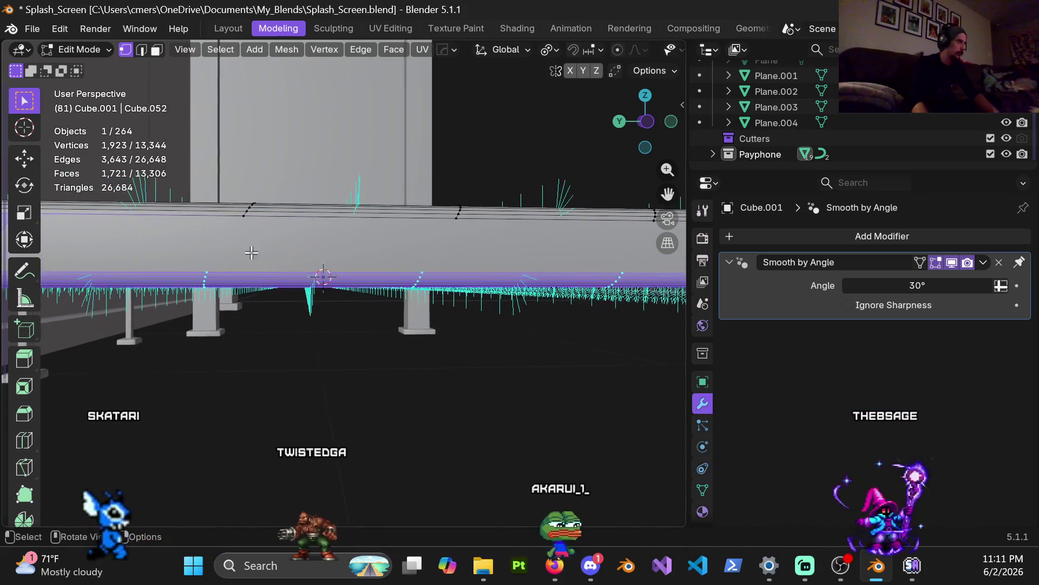
{"action": "key", "text": "k"}
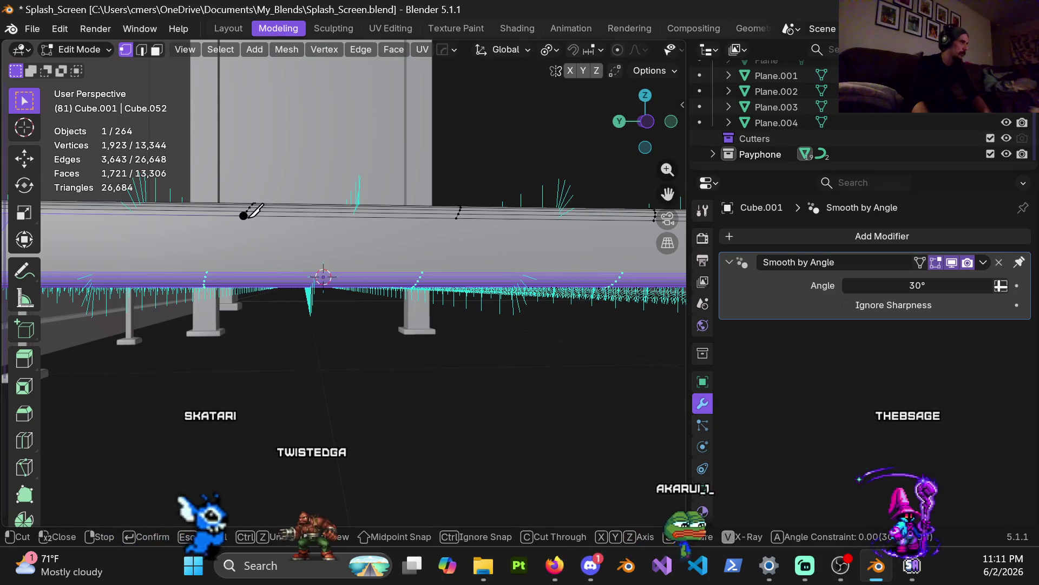
{"action": "left_click", "coordinate": [207, 272]}
{"action": "key", "text": "Return"}
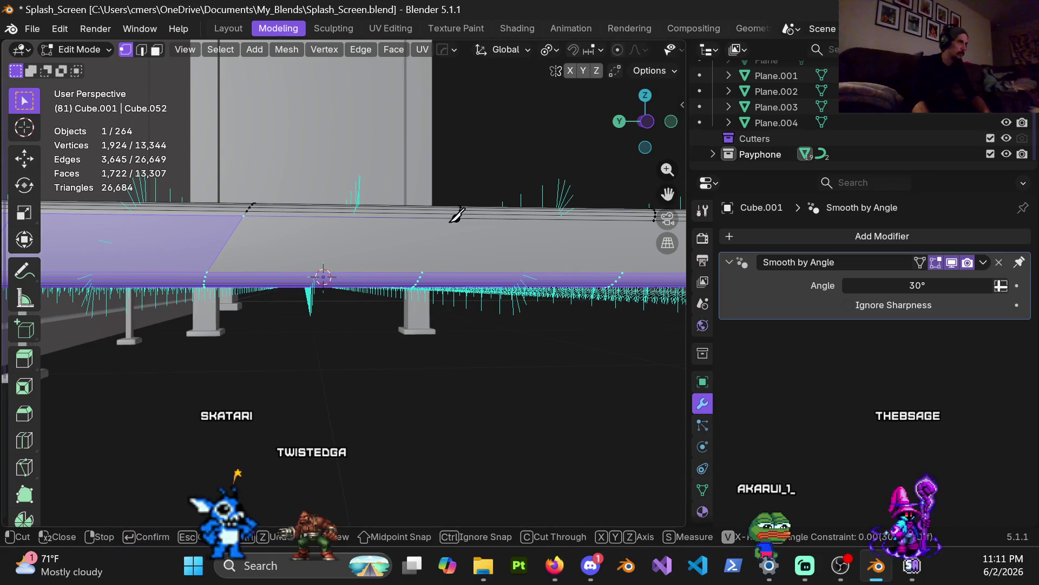
{"action": "key", "text": "k"}
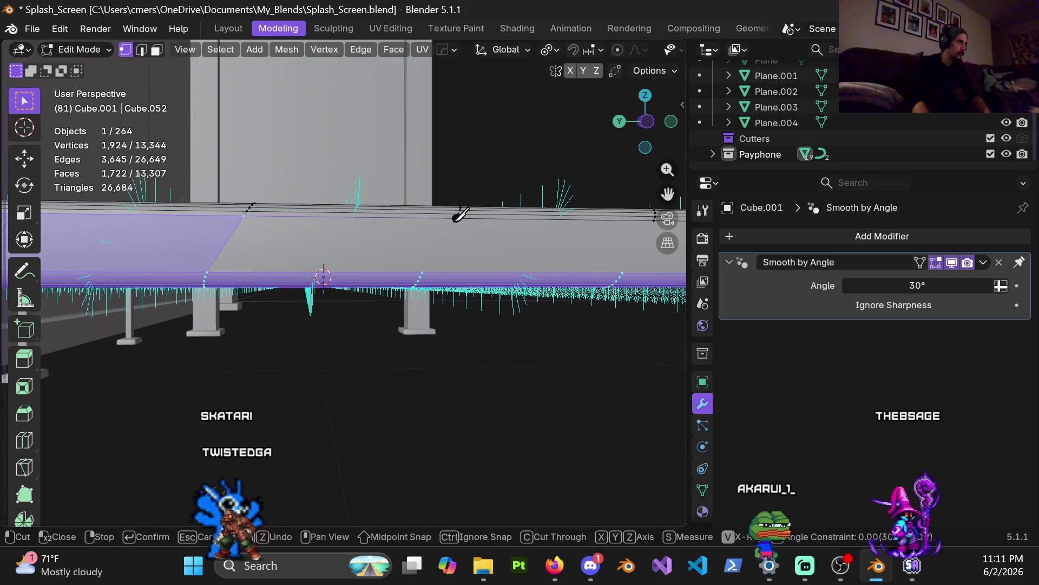
{"action": "left_click", "coordinate": [424, 271]}
{"action": "key", "text": "Return"}
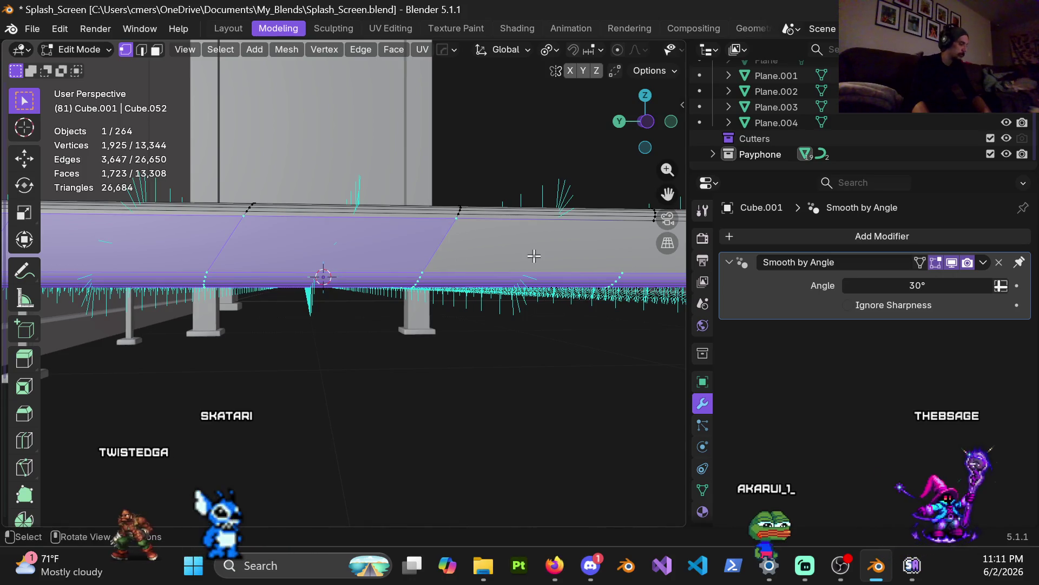
{"action": "mouse_move", "coordinate": [522, 251]}
{"action": "middle_mouse_down", "text": "shift"}
{"action": "mouse_move", "coordinate": [146, 238]}
{"action": "mouse_move", "coordinate": [326, 256]}
{"action": "middle_mouse_up", "text": "shift"}
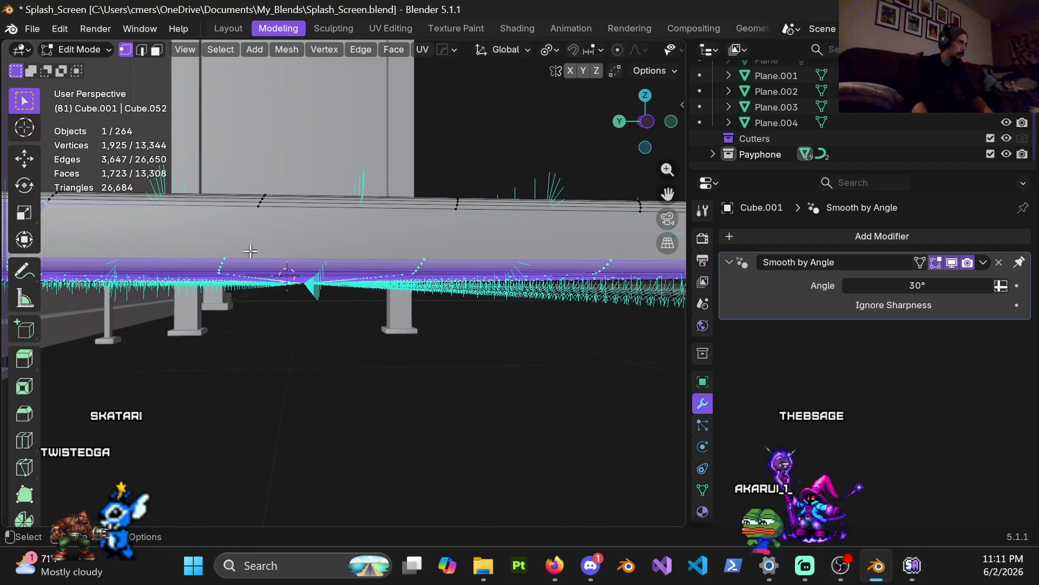
{"action": "key", "text": "k"}
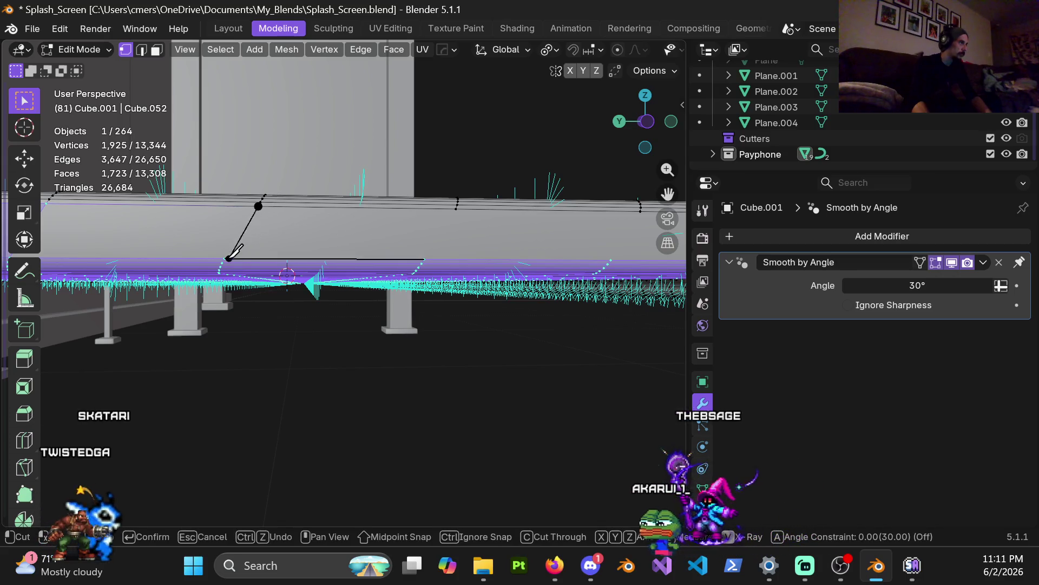
{"action": "left_click", "coordinate": [224, 258]}
{"action": "key", "text": "Return"}
{"action": "key", "text": "k"}
{"action": "left_click", "coordinate": [260, 206]}
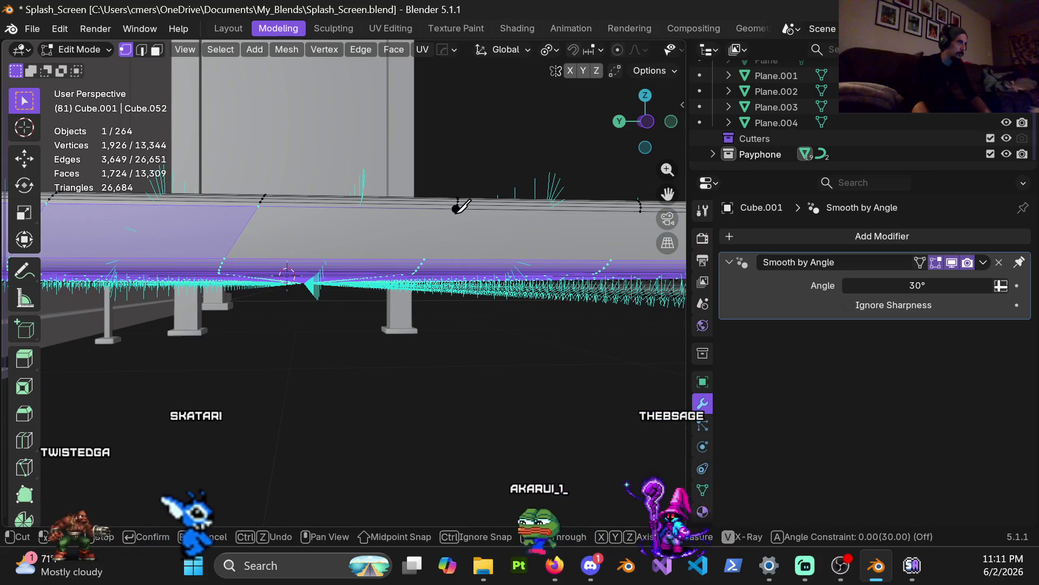
{"action": "left_click", "coordinate": [425, 258]}
{"action": "key", "text": "Return"}
Finish the last diagonal knife cuts toward the shelf's right end and deselect everything
{"action": "middle_click_drag", "start_coordinate": [581, 234], "coordinate": [253, 235]}
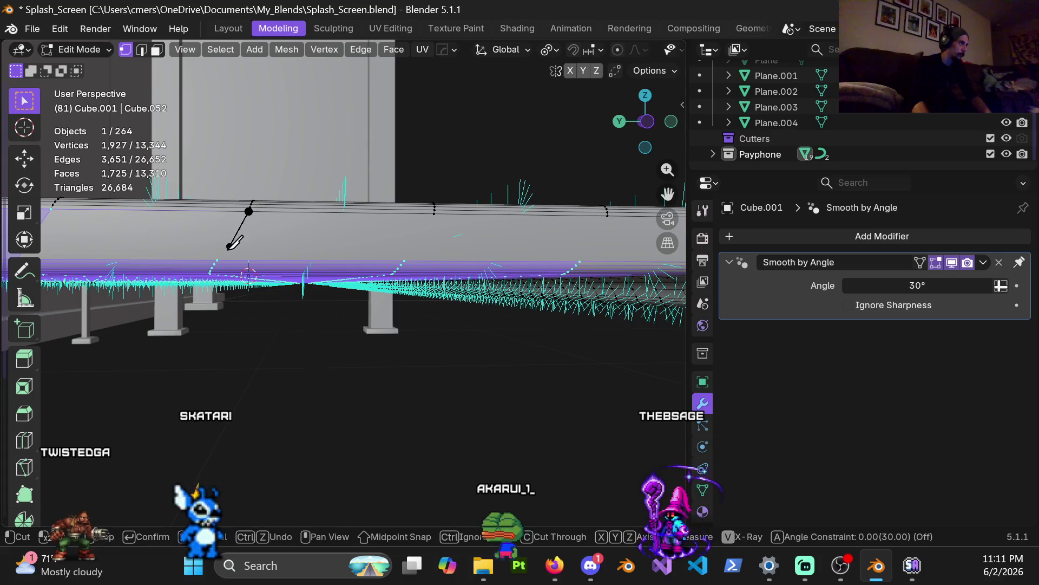
{"action": "left_click", "coordinate": [217, 260]}
{"action": "key", "text": "Return"}
{"action": "key", "text": "j"}
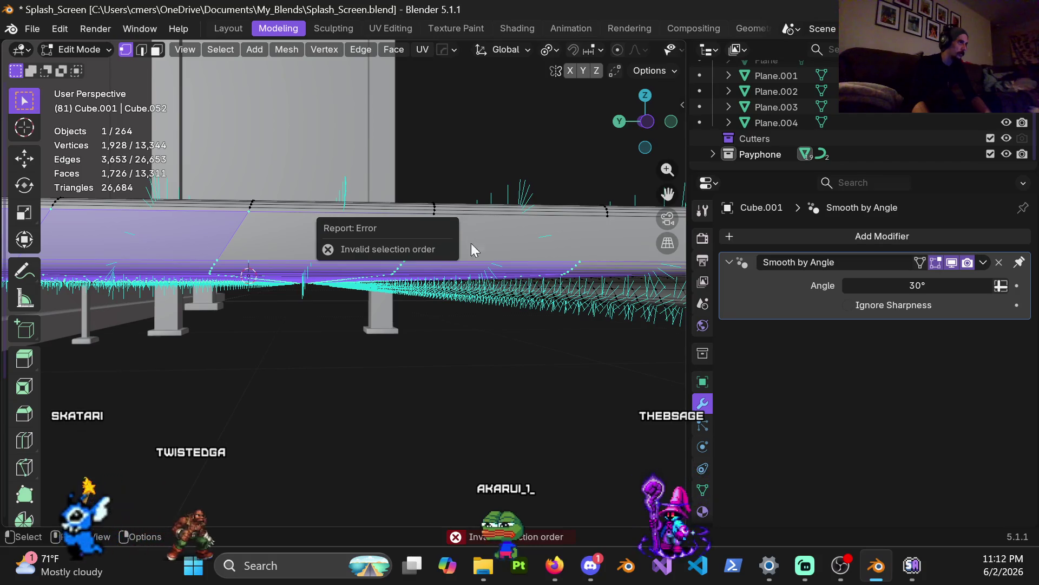
{"action": "key", "text": "k"}
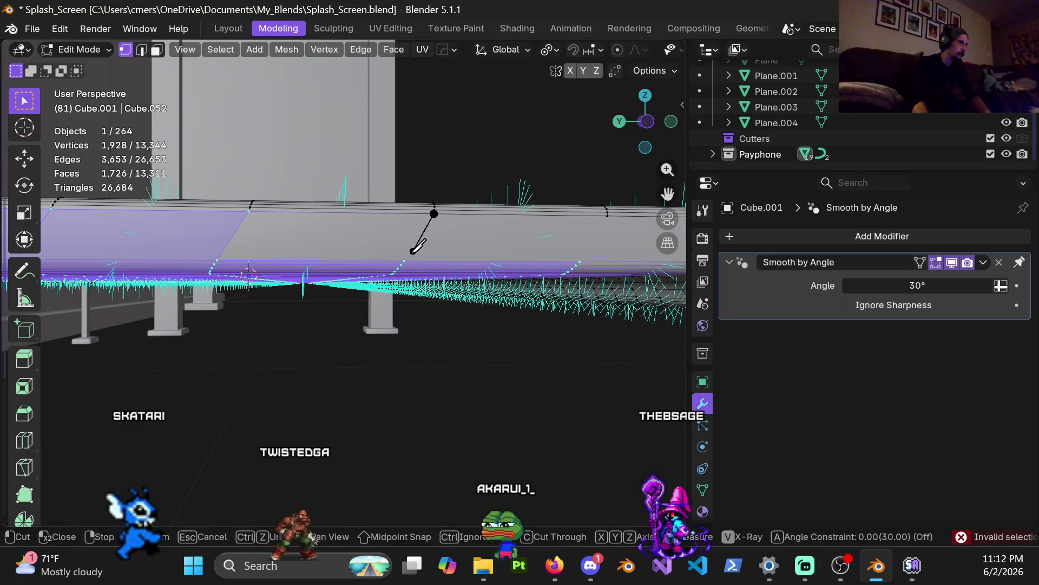
{"action": "left_click", "coordinate": [404, 261]}
{"action": "key", "text": "Return"}
{"action": "middle_click_drag", "start_coordinate": [536, 257], "coordinate": [394, 256]}
{"action": "key", "text": "k"}
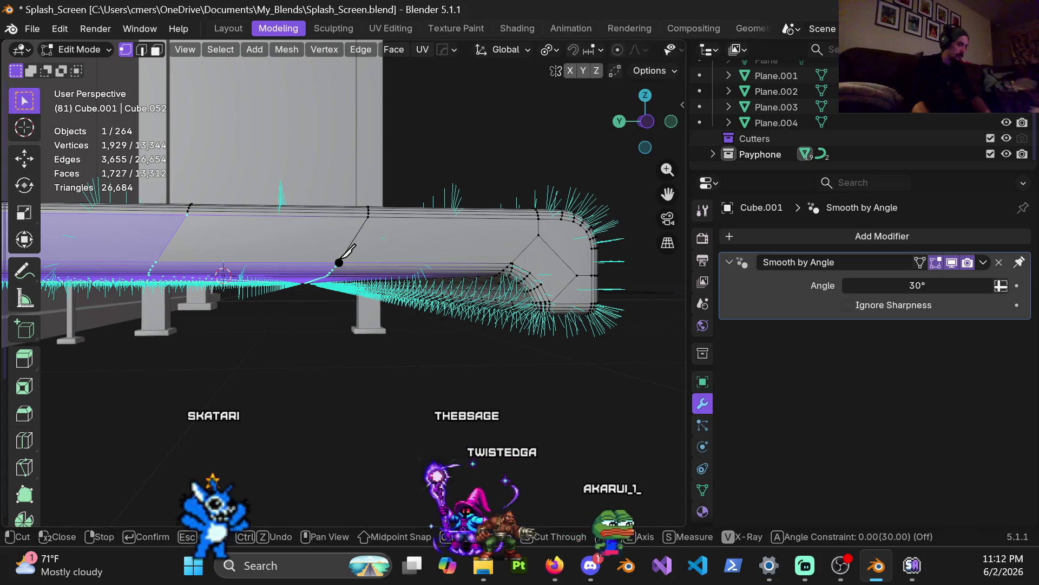
{"action": "left_click", "coordinate": [339, 262]}
{"action": "key", "text": "Return"}
{"action": "mouse_move", "coordinate": [417, 262]}
{"action": "middle_mouse_down"}
{"action": "mouse_move", "coordinate": [406, 337]}
{"action": "mouse_move", "coordinate": [455, 320]}
{"action": "mouse_move", "coordinate": [390, 304]}
{"action": "mouse_move", "coordinate": [329, 321]}
{"action": "mouse_move", "coordinate": [363, 303]}
{"action": "middle_mouse_up"}
{"action": "left_click", "coordinate": [329, 321]}
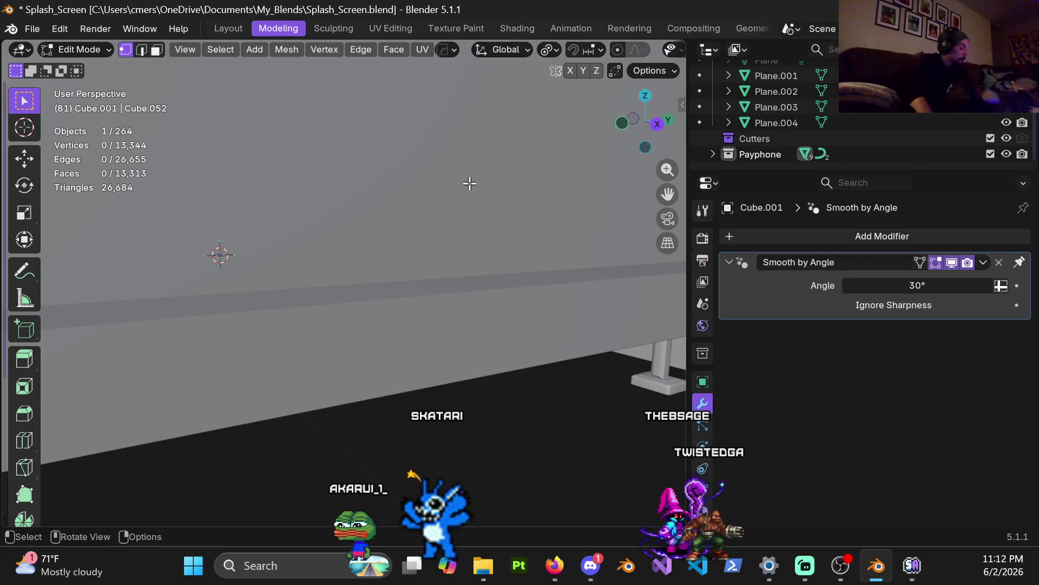
Hide Cube.004, then select shelf Cube.001 and enter Edit Mode looking along its lip
{"action": "scroll", "coordinate": [467, 314], "scroll_direction": "down", "scroll_amount": 2}
{"action": "key", "text": "Tab"}
{"action": "scroll", "coordinate": [379, 262], "scroll_direction": "down", "scroll_amount": 2}
{"action": "left_click", "coordinate": [403, 300]}
{"action": "key", "text": "h"}
{"action": "left_click", "coordinate": [382, 325]}
{"action": "key", "text": "ctrl+Tab"}
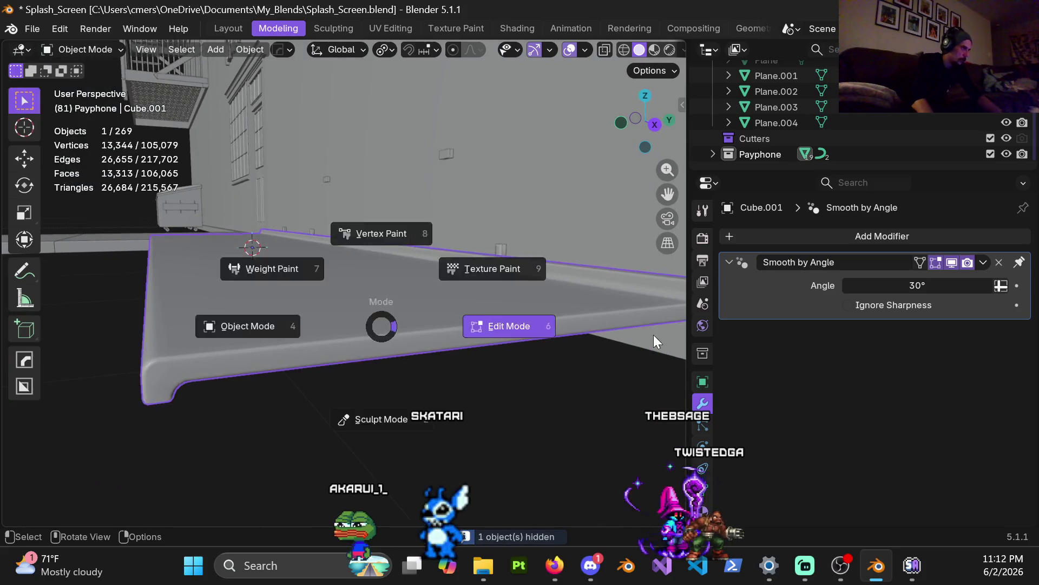
{"action": "left_click", "coordinate": [505, 325]}
{"action": "mouse_move", "coordinate": [428, 291]}
{"action": "middle_mouse_down"}
{"action": "mouse_move", "coordinate": [375, 283]}
{"action": "mouse_move", "coordinate": [389, 304]}
{"action": "middle_mouse_up"}
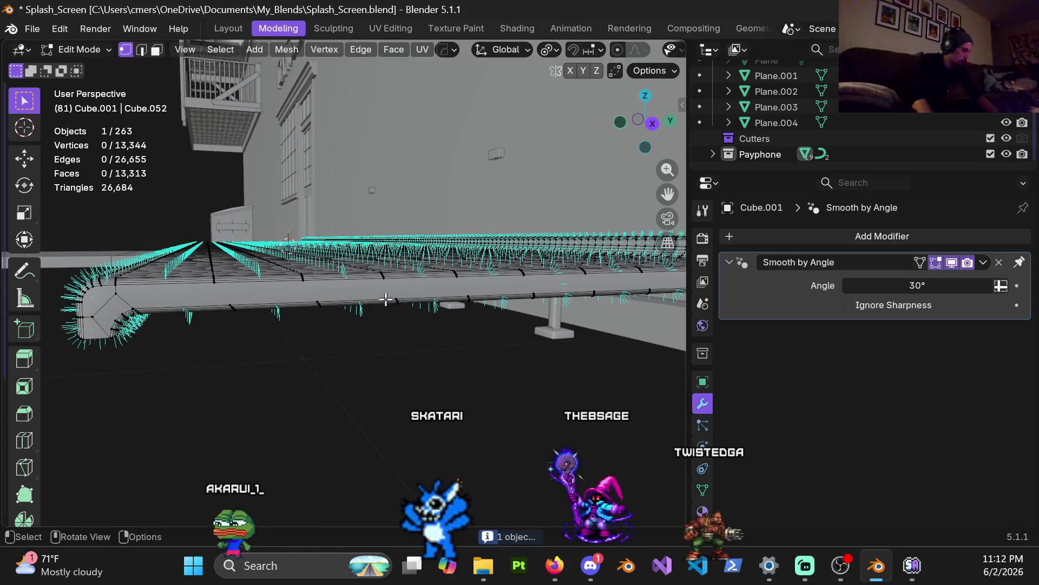
Knife four cuts across the first sections of the rounded lip
{"action": "key", "text": "k"}
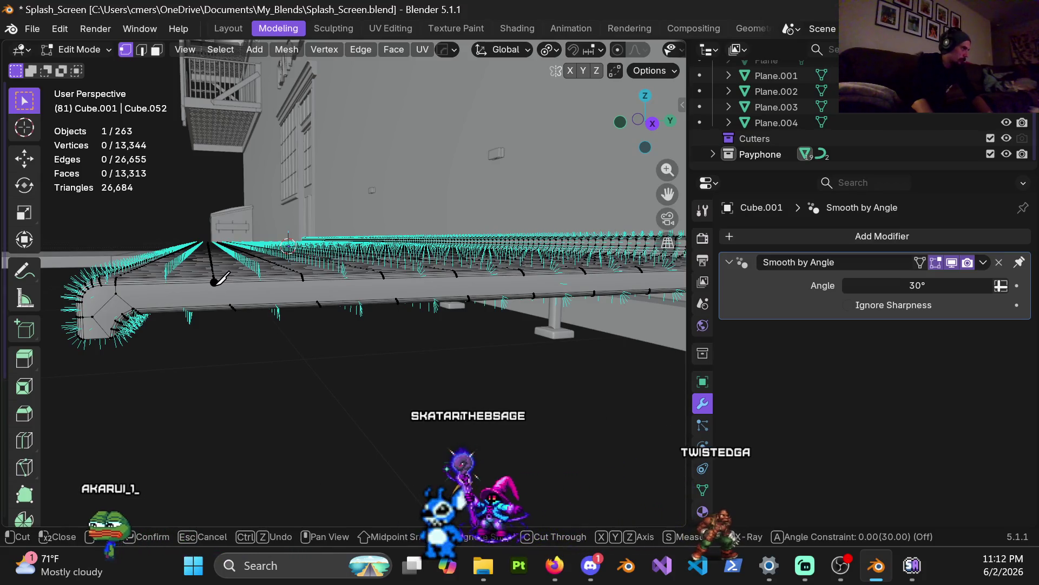
{"action": "left_click", "coordinate": [319, 299]}
{"action": "left_click", "coordinate": [302, 280]}
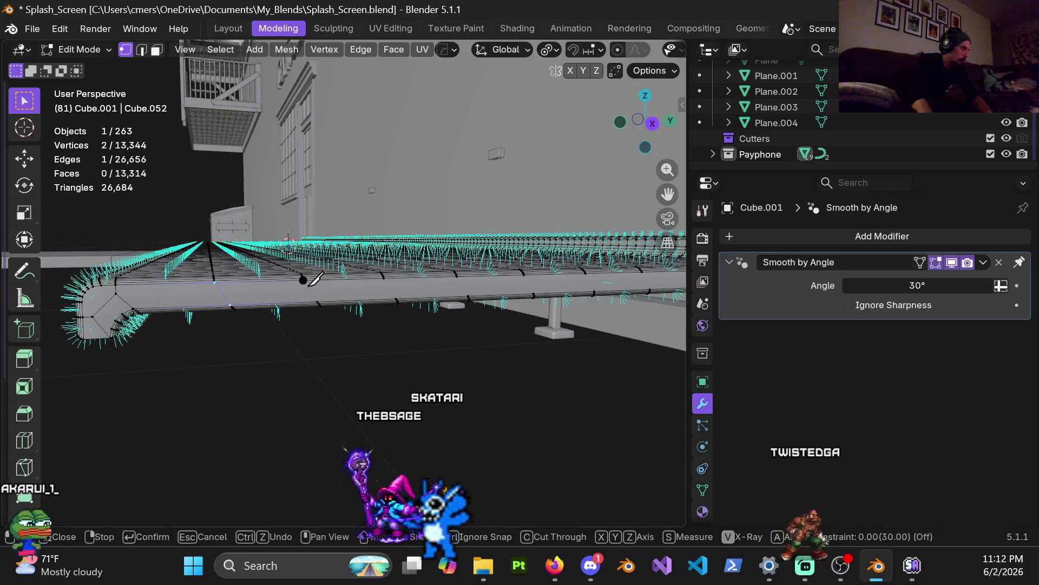
{"action": "key", "text": "Return"}
{"action": "key", "text": "k"}
{"action": "left_click", "coordinate": [384, 278]}
{"action": "left_click", "coordinate": [397, 299]}
{"action": "key", "text": "Return"}
{"action": "key", "text": "k"}
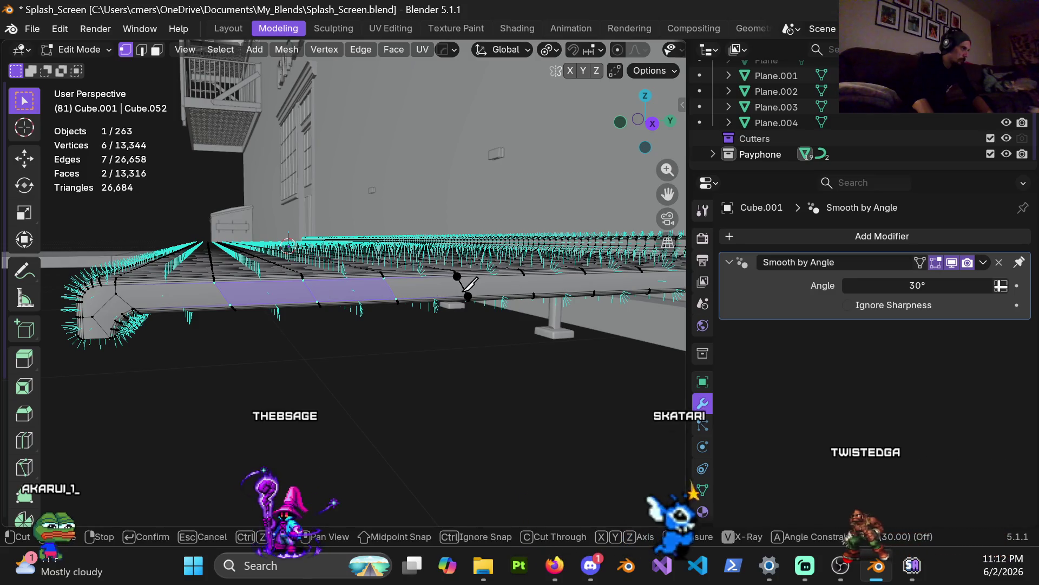
{"action": "left_click", "coordinate": [464, 295]}
{"action": "key", "text": "Return"}
{"action": "key", "text": "k"}
{"action": "left_click", "coordinate": [524, 274]}
{"action": "left_click", "coordinate": [534, 294]}
{"action": "key", "text": "Return"}
Continue with four more knife cuts along the lip to the shelf's end
{"action": "mouse_move", "coordinate": [542, 281]}
{"action": "middle_mouse_down"}
{"action": "mouse_move", "coordinate": [312, 283]}
{"action": "mouse_move", "coordinate": [325, 292]}
{"action": "middle_mouse_up"}
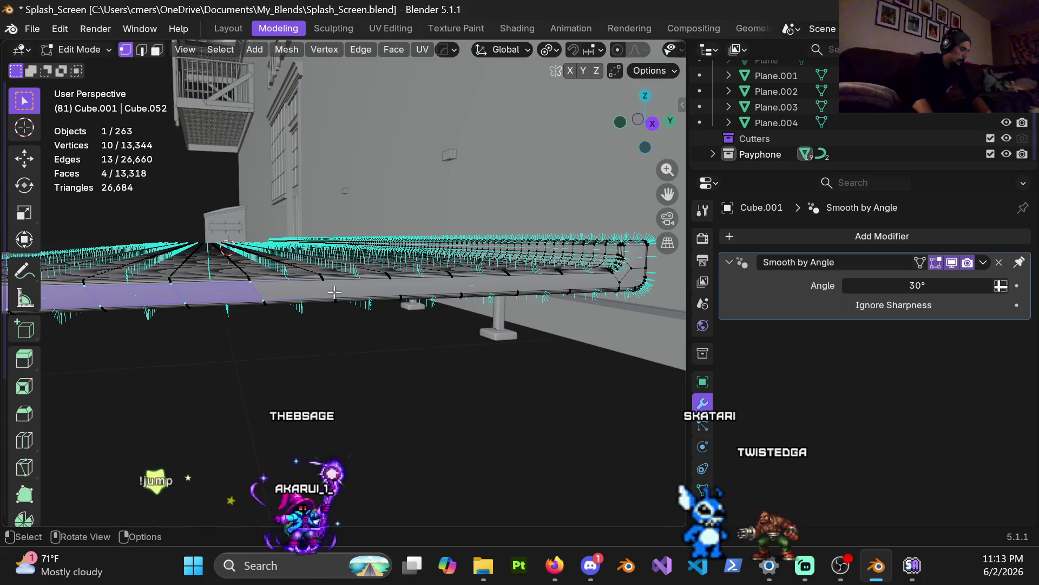
{"action": "key", "text": "k"}
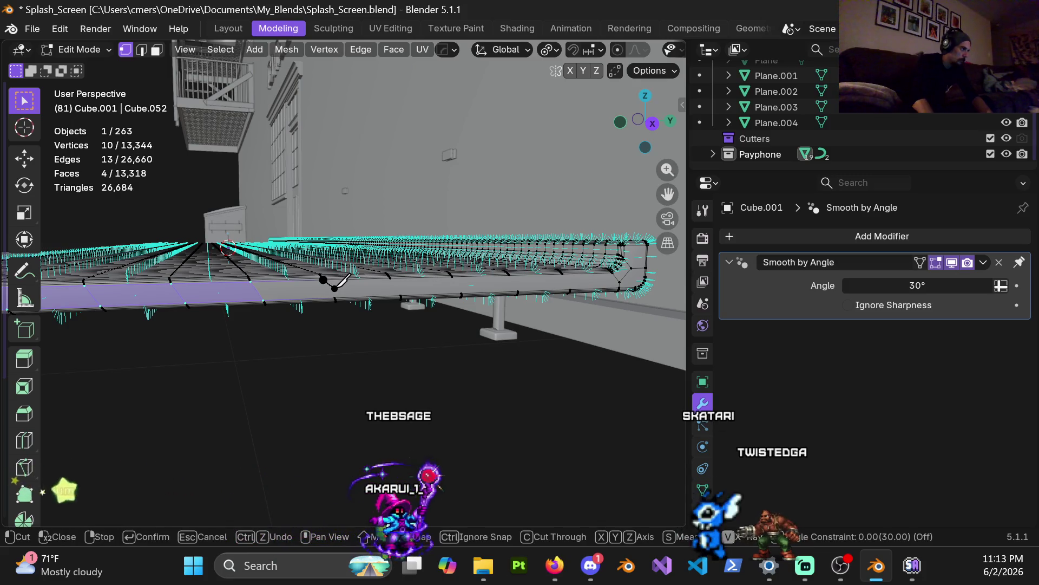
{"action": "left_click", "coordinate": [335, 297]}
{"action": "key", "text": "Return"}
{"action": "key", "text": "k"}
{"action": "left_click", "coordinate": [390, 277]}
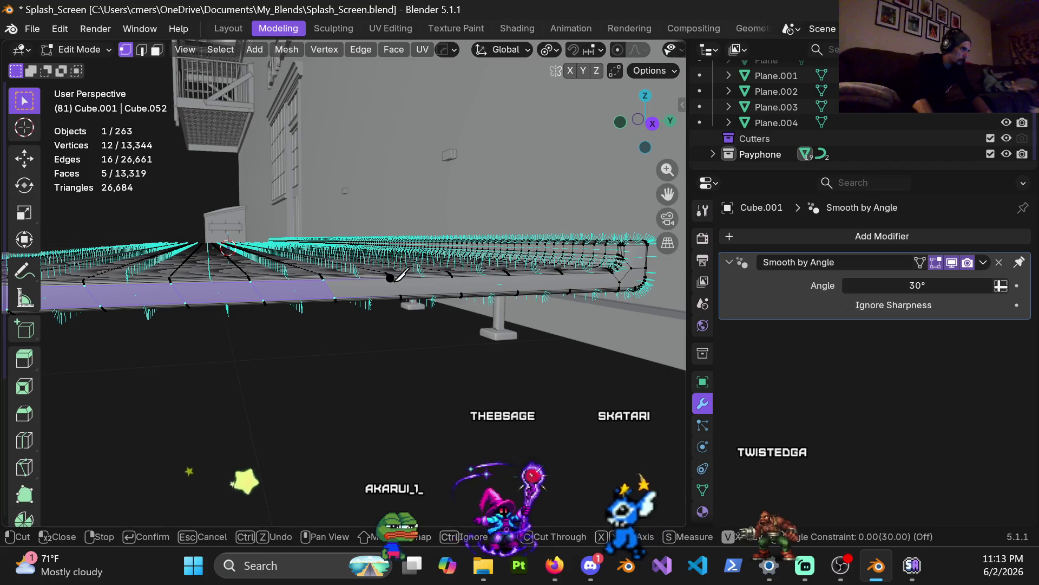
{"action": "left_click", "coordinate": [400, 295]}
{"action": "key", "text": "Return"}
{"action": "key", "text": "k"}
{"action": "left_click", "coordinate": [452, 276]}
{"action": "left_click", "coordinate": [458, 293]}
{"action": "key", "text": "Return"}
{"action": "key", "text": "k"}
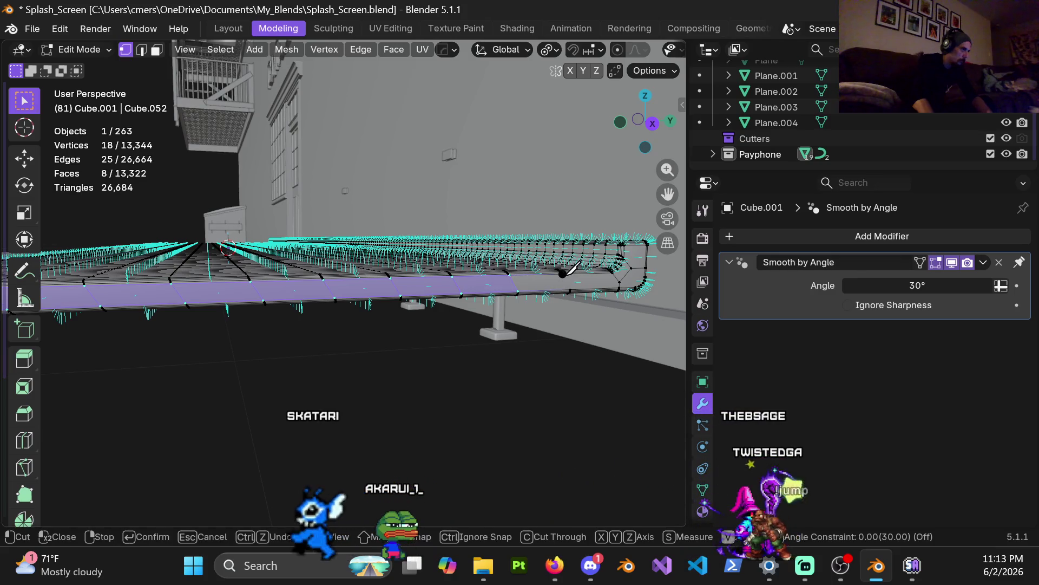
{"action": "left_click", "coordinate": [563, 294]}
{"action": "key", "text": "Return"}
Select an edge loop across the lip and view it side-on
{"action": "mouse_move", "coordinate": [514, 293]}
{"action": "middle_mouse_down"}
{"action": "mouse_move", "coordinate": [378, 309]}
{"action": "mouse_move", "coordinate": [355, 297]}
{"action": "mouse_move", "coordinate": [555, 254]}
{"action": "mouse_move", "coordinate": [317, 255]}
{"action": "mouse_move", "coordinate": [492, 258]}
{"action": "mouse_move", "coordinate": [603, 327]}
{"action": "mouse_move", "coordinate": [139, 220]}
{"action": "mouse_move", "coordinate": [399, 299]}
{"action": "mouse_move", "coordinate": [225, 283]}
{"action": "mouse_move", "coordinate": [360, 388]}
{"action": "mouse_move", "coordinate": [471, 367]}
{"action": "mouse_move", "coordinate": [397, 311]}
{"action": "mouse_move", "coordinate": [320, 279]}
{"action": "mouse_move", "coordinate": [359, 266]}
{"action": "mouse_move", "coordinate": [341, 245]}
{"action": "mouse_move", "coordinate": [337, 273]}
{"action": "middle_mouse_up"}
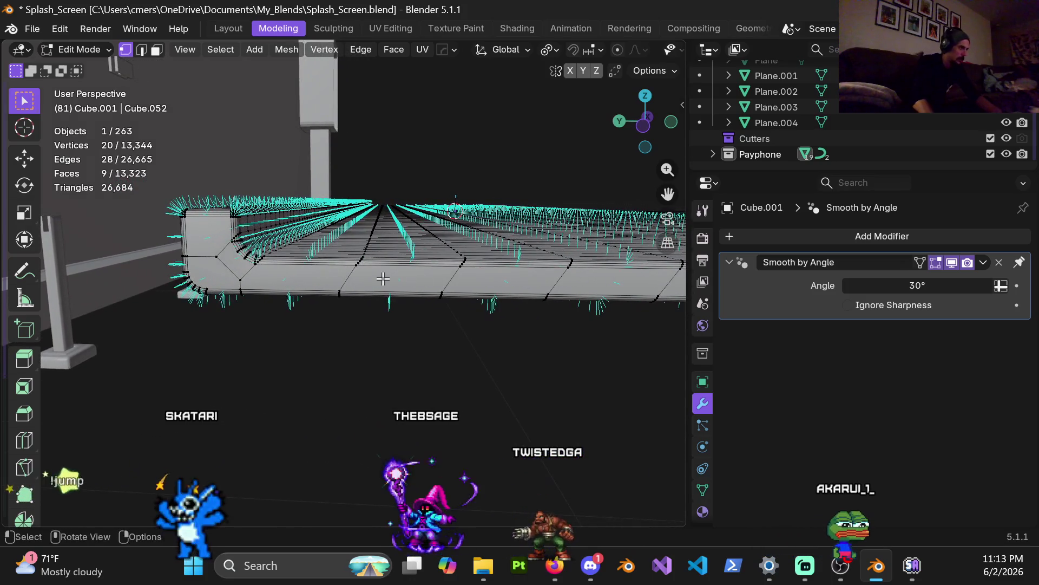
{"action": "left_click", "coordinate": [348, 276], "text": "alt"}
{"action": "mouse_move", "coordinate": [387, 275]}
{"action": "middle_mouse_down", "text": "ctrl"}
{"action": "mouse_move", "coordinate": [413, 204]}
{"action": "mouse_move", "coordinate": [413, 242]}
{"action": "mouse_move", "coordinate": [436, 250]}
{"action": "mouse_move", "coordinate": [422, 267]}
{"action": "middle_mouse_up", "text": "ctrl"}
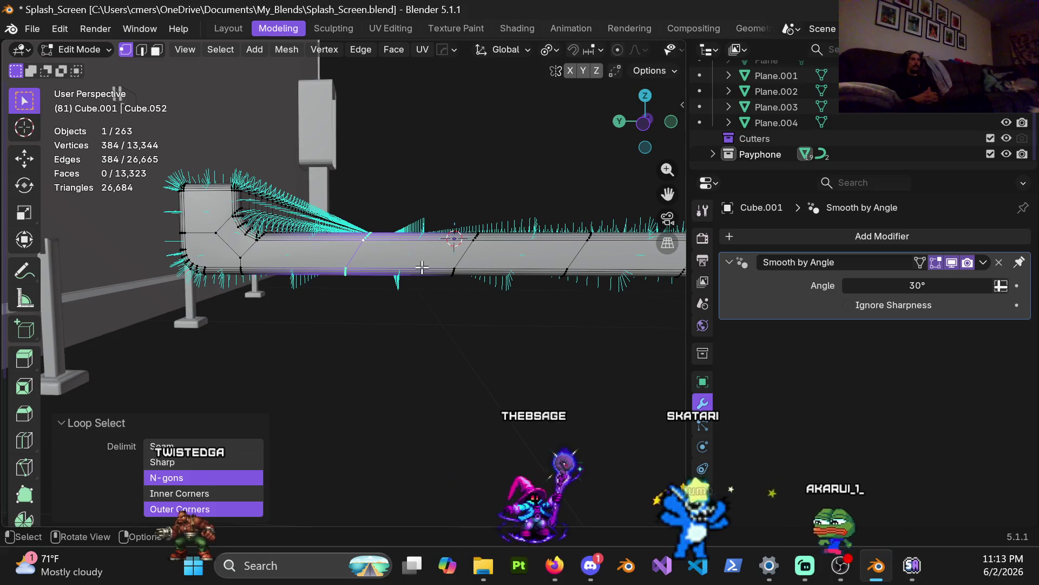
Flatten the first two slanted lip edge loops by scaling them to 0 along Y
{"action": "key", "text": "s"}
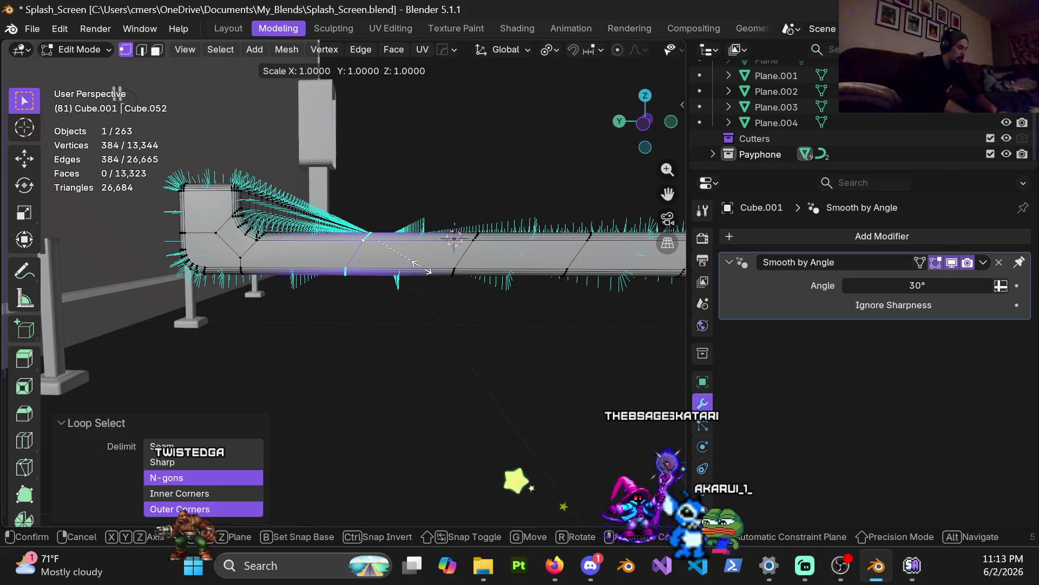
{"action": "key", "text": "y"}
{"action": "key", "text": "0"}
{"action": "key", "text": "Return"}
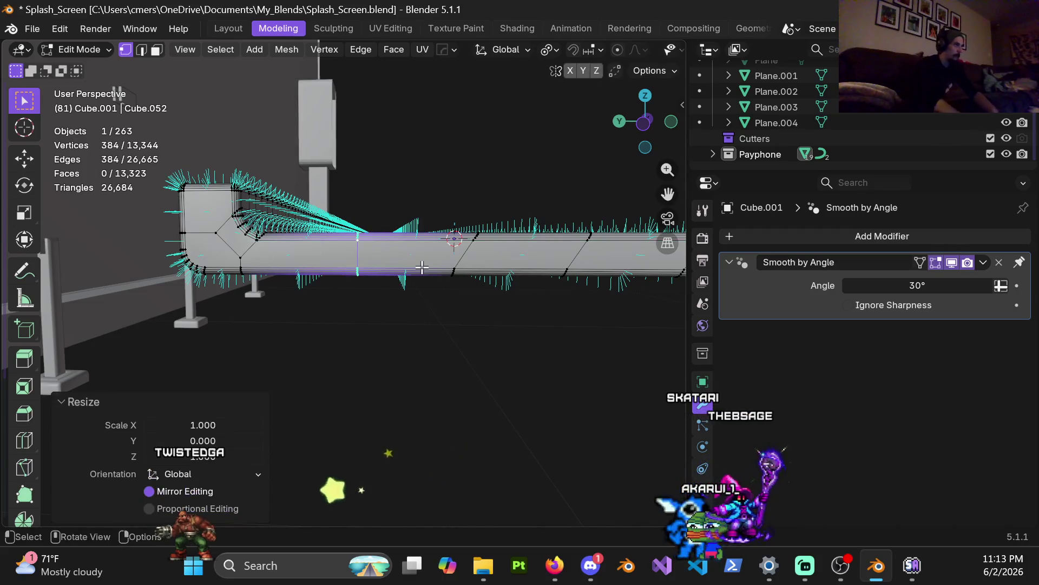
{"action": "left_click", "coordinate": [459, 254], "text": "alt"}
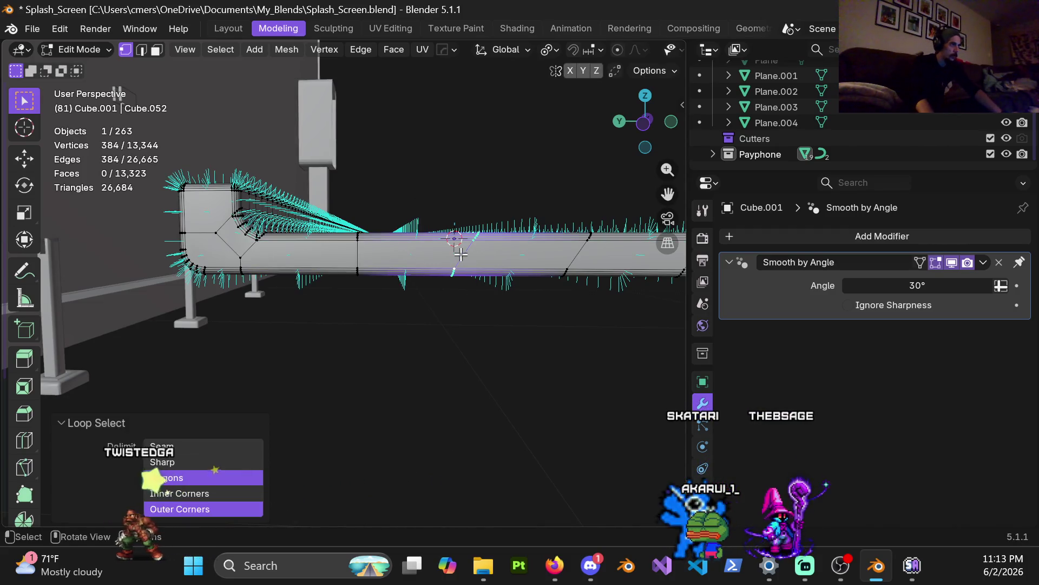
{"action": "key", "text": "s"}
{"action": "key", "text": "y"}
{"action": "key", "text": "0"}
{"action": "key", "text": "Return"}
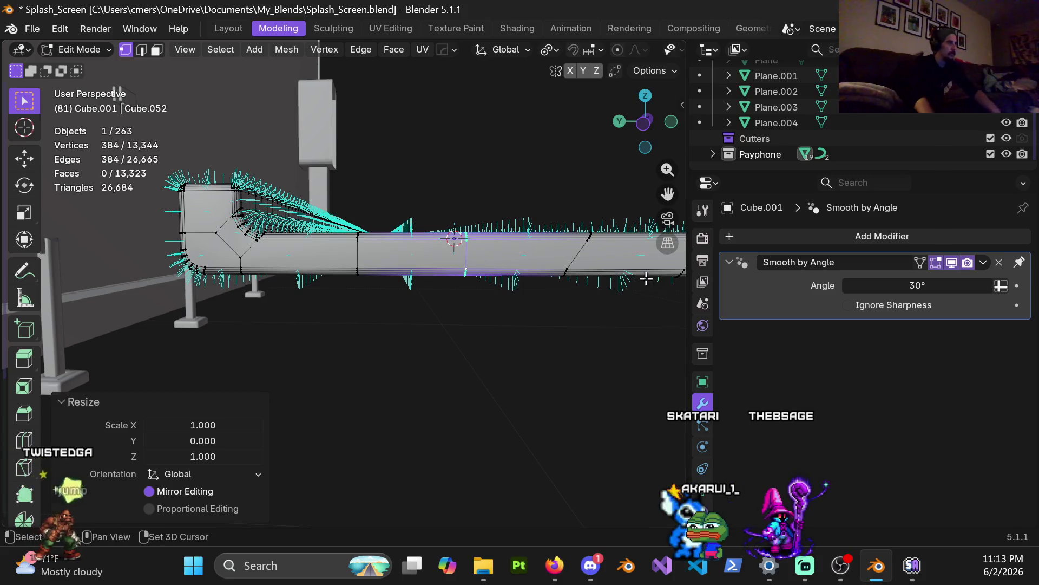
Move further along the shelf and zero the Y scale of the next two slanted loops
{"action": "middle_click_drag", "start_coordinate": [646, 278], "coordinate": [501, 274], "text": "shift"}
{"action": "left_click", "coordinate": [476, 251], "text": "alt"}
{"action": "key", "text": "s"}
{"action": "key", "text": "y"}
{"action": "key", "text": "0"}
{"action": "key", "text": "Return"}
{"action": "middle_click_drag", "start_coordinate": [379, 258], "coordinate": [256, 259], "text": "shift"}
{"action": "left_click", "coordinate": [359, 260], "text": "alt"}
{"action": "key", "text": "s"}
{"action": "key", "text": "y"}
{"action": "key", "text": "0"}
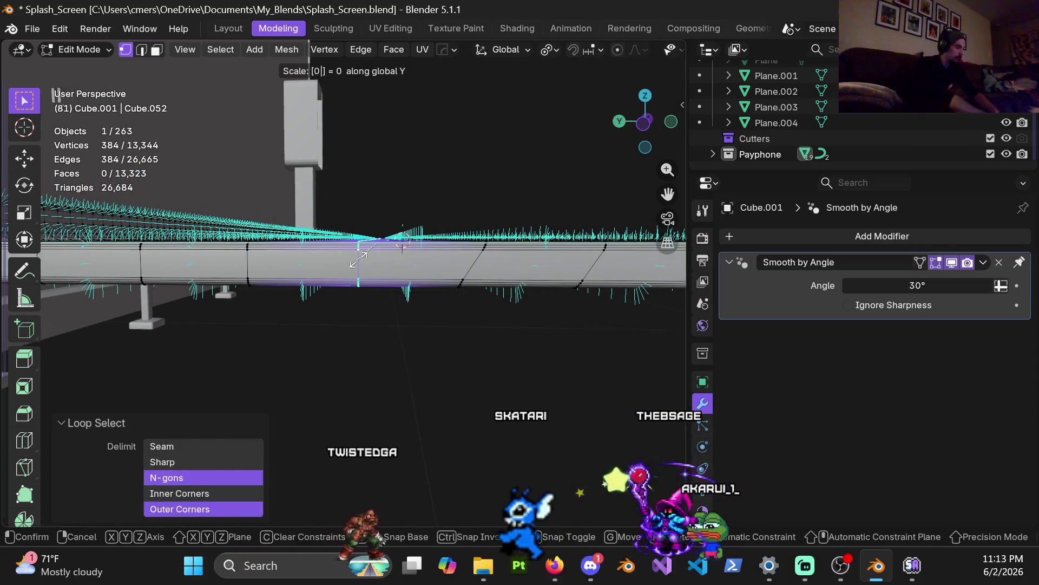
{"action": "key", "text": "Return"}
Straighten three more diagonal loops with a Y scale of 0
{"action": "left_click", "coordinate": [458, 278], "text": "alt"}
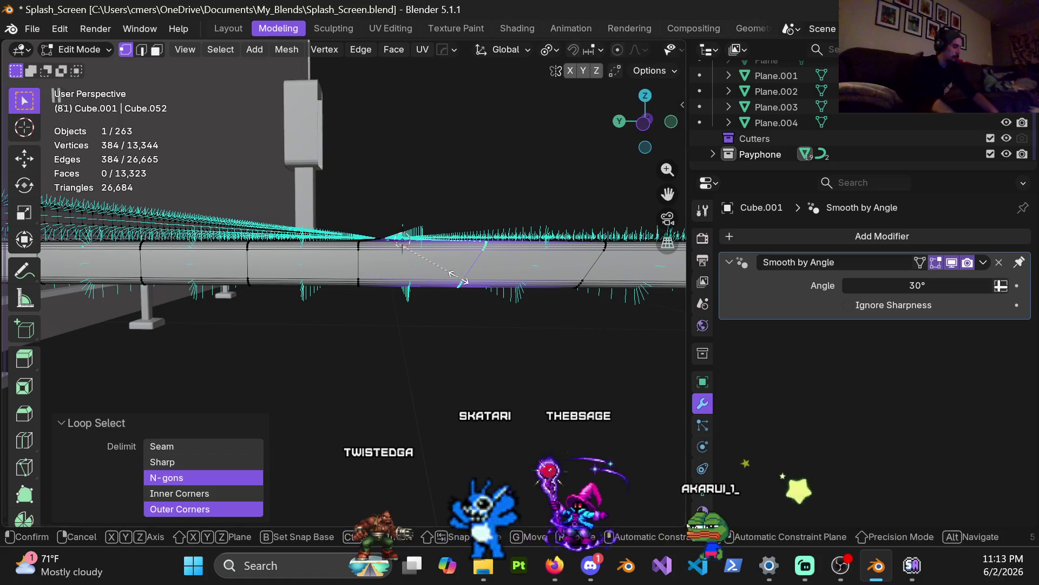
{"action": "key", "text": "y"}
{"action": "key", "text": "0"}
{"action": "key", "text": "Return"}
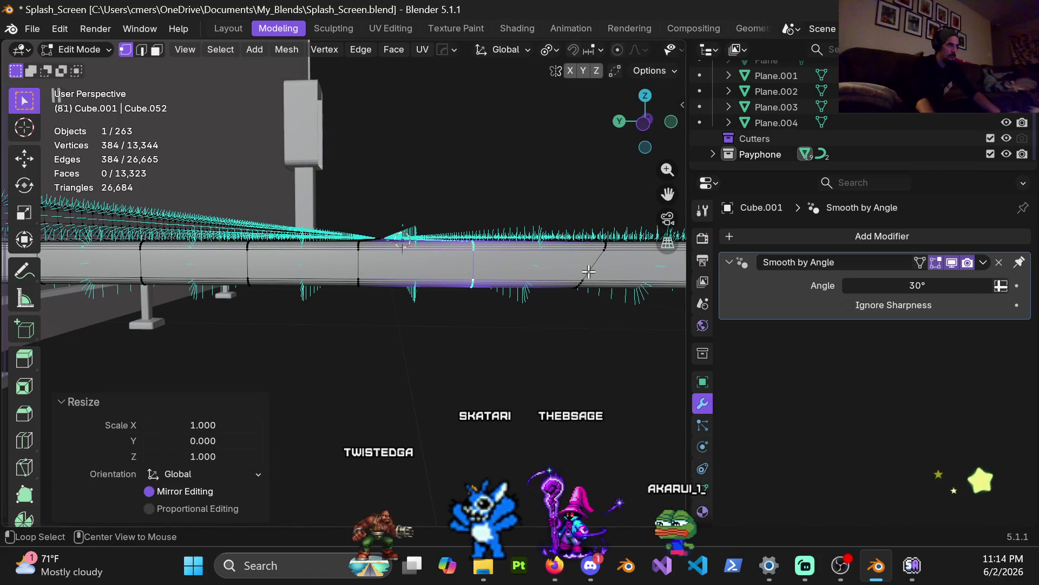
{"action": "left_click", "coordinate": [589, 271], "text": "alt"}
{"action": "key", "text": "s"}
{"action": "key", "text": "y"}
{"action": "key", "text": "0"}
{"action": "key", "text": "Return"}
{"action": "middle_click_drag", "start_coordinate": [589, 271], "coordinate": [189, 286]}
{"action": "left_click", "coordinate": [282, 287], "text": "alt"}
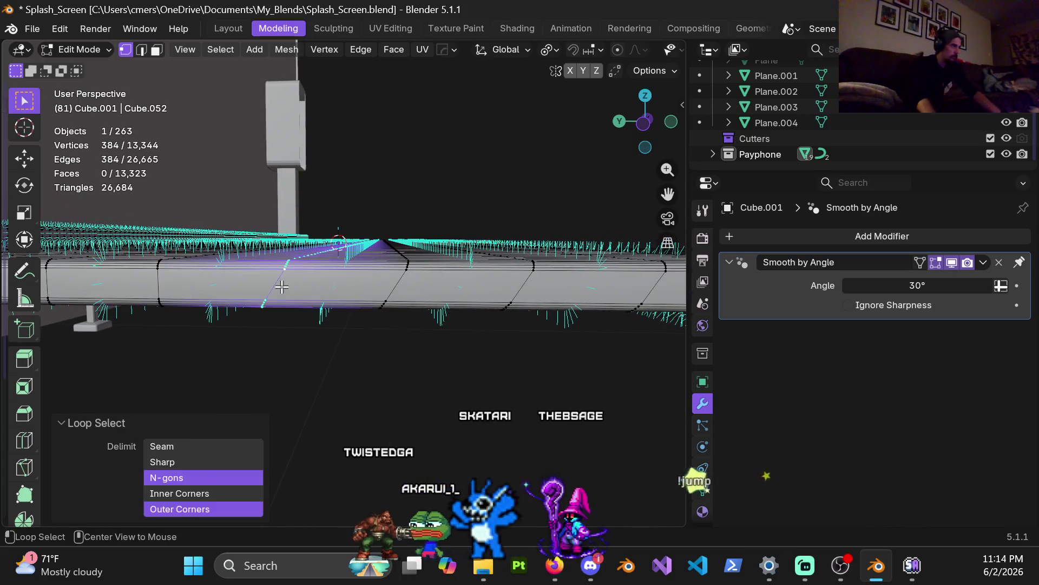
{"action": "key", "text": "s"}
{"action": "key", "text": "y"}
{"action": "key", "text": "0"}
{"action": "key", "text": "Return"}
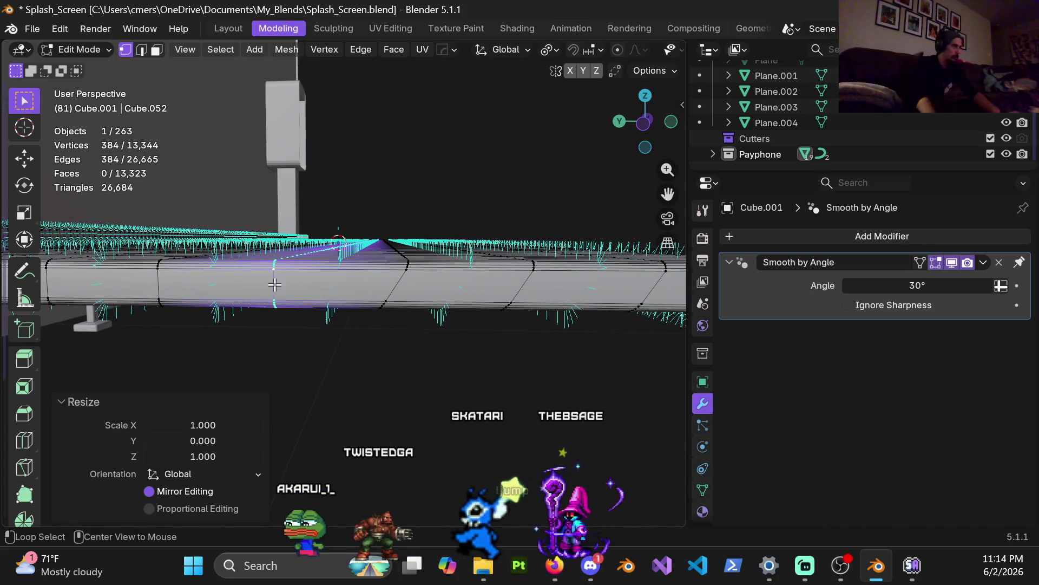
Straighten the remaining loops through the shelf's end loop at Y scale 0, then enter face select mode
{"action": "left_click", "coordinate": [383, 286], "text": "alt"}
{"action": "key", "text": "s"}
{"action": "key", "text": "y"}
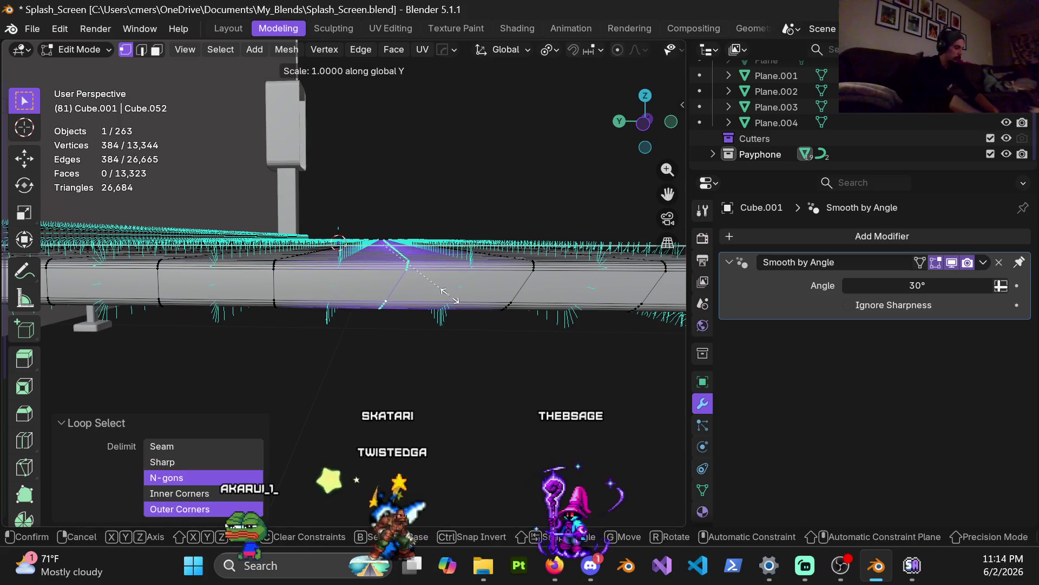
{"action": "key", "text": "0"}
{"action": "key", "text": "Return"}
{"action": "left_click", "coordinate": [531, 288], "text": "alt"}
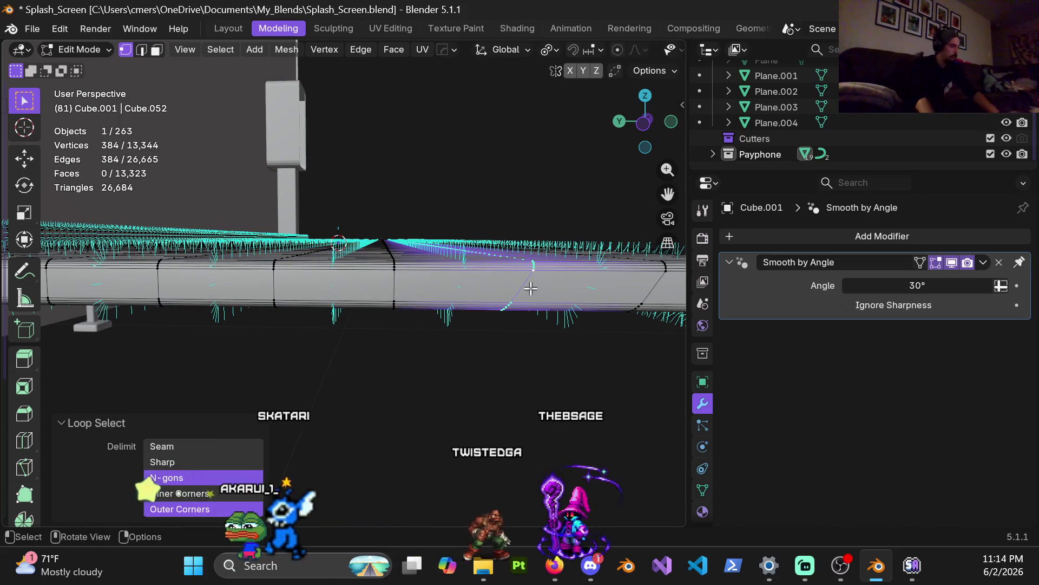
{"action": "key", "text": "s"}
{"action": "key", "text": "y"}
{"action": "key", "text": "0"}
{"action": "key", "text": "Return"}
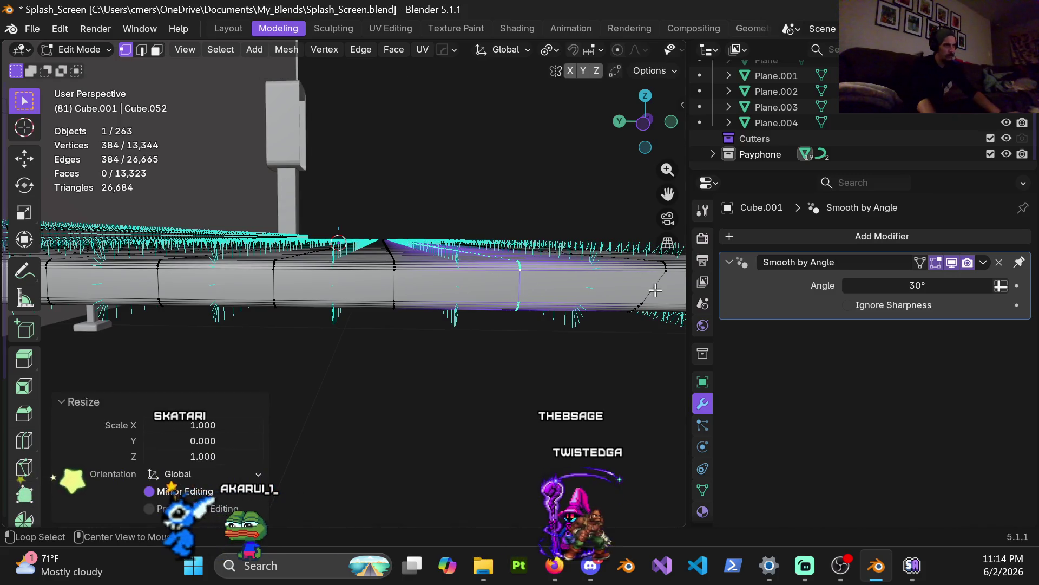
{"action": "left_click", "coordinate": [655, 290], "text": "alt"}
{"action": "key", "text": "s"}
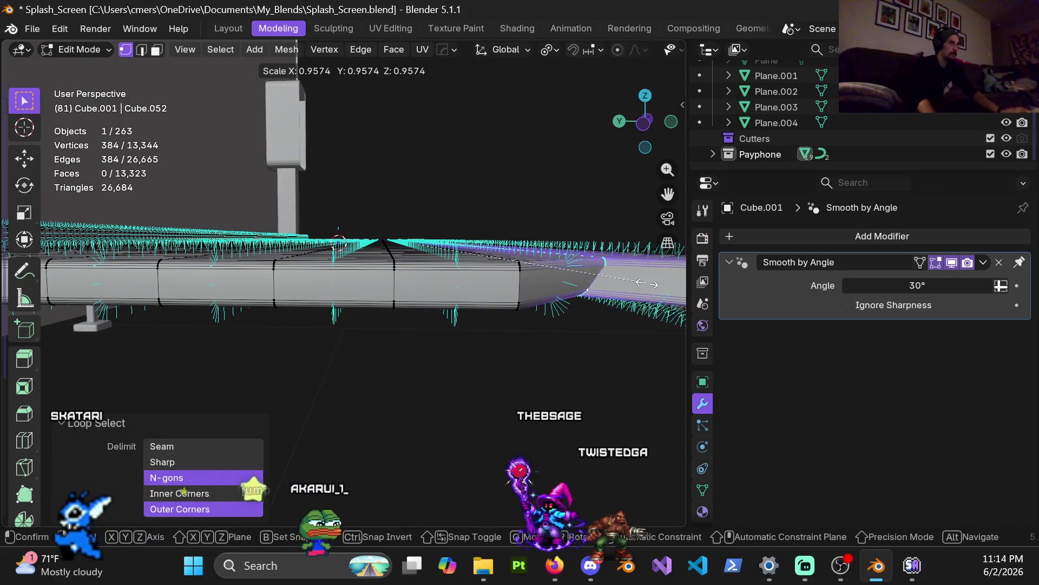
{"action": "right_click", "coordinate": [600, 353]}
{"action": "key", "text": "s"}
{"action": "key", "text": "y"}
{"action": "key", "text": "0"}
{"action": "key", "text": "Return"}
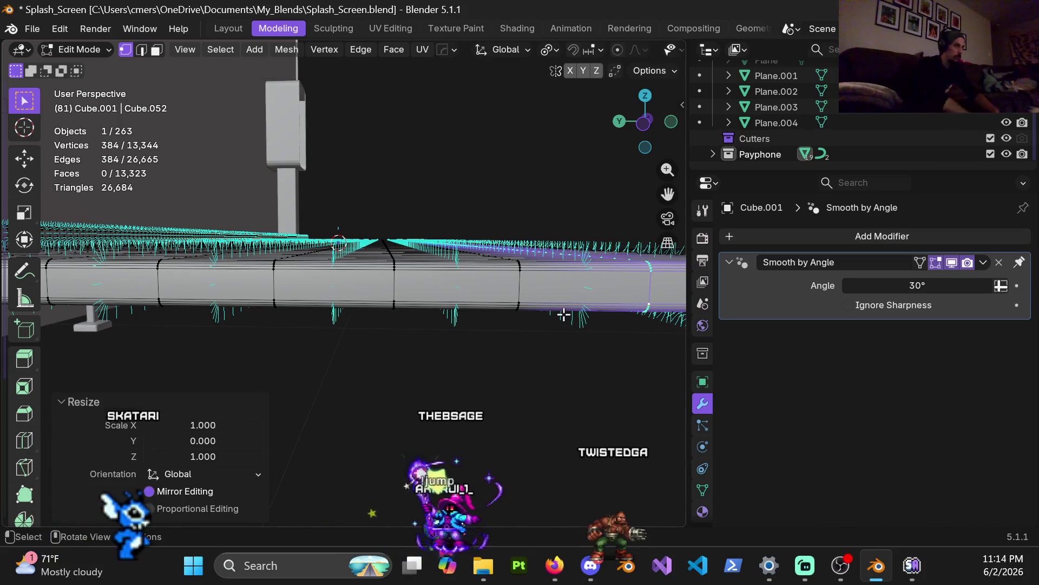
{"action": "mouse_move", "coordinate": [542, 316]}
{"action": "middle_mouse_down"}
{"action": "mouse_move", "coordinate": [266, 287]}
{"action": "mouse_move", "coordinate": [287, 315]}
{"action": "mouse_move", "coordinate": [373, 288]}
{"action": "mouse_move", "coordinate": [353, 269]}
{"action": "mouse_move", "coordinate": [318, 262]}
{"action": "mouse_move", "coordinate": [517, 213]}
{"action": "mouse_move", "coordinate": [339, 192]}
{"action": "mouse_move", "coordinate": [470, 293]}
{"action": "mouse_move", "coordinate": [476, 233]}
{"action": "mouse_move", "coordinate": [306, 301]}
{"action": "mouse_move", "coordinate": [339, 299]}
{"action": "mouse_move", "coordinate": [333, 246]}
{"action": "mouse_move", "coordinate": [413, 302]}
{"action": "mouse_move", "coordinate": [349, 289]}
{"action": "middle_mouse_up"}
{"action": "key", "text": "3"}
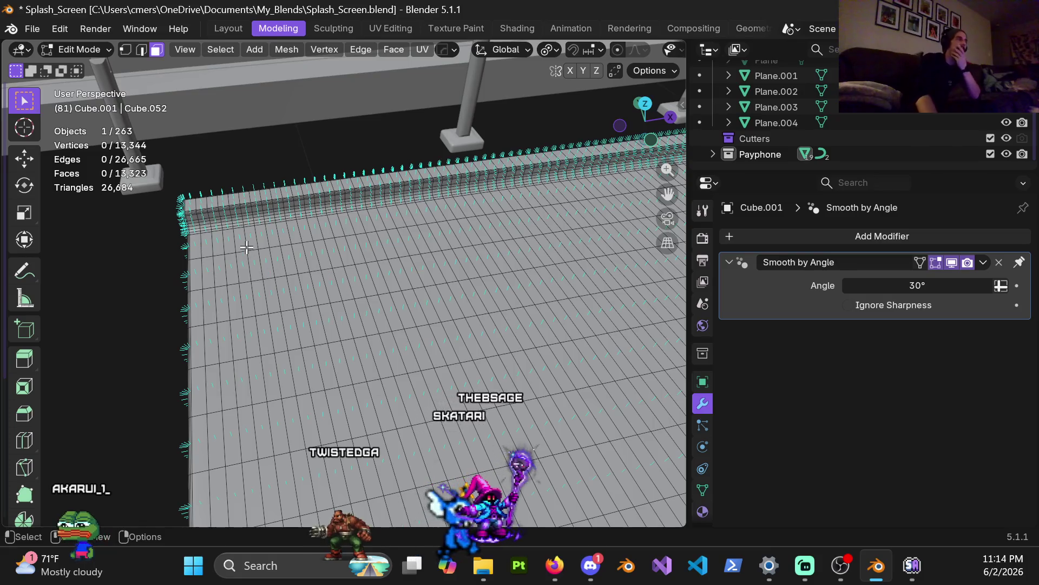
Select every face of the Cube.001 shelf and open the viewport's Select menu
{"action": "scroll", "coordinate": [225, 232], "scroll_direction": "up", "scroll_amount": 5}
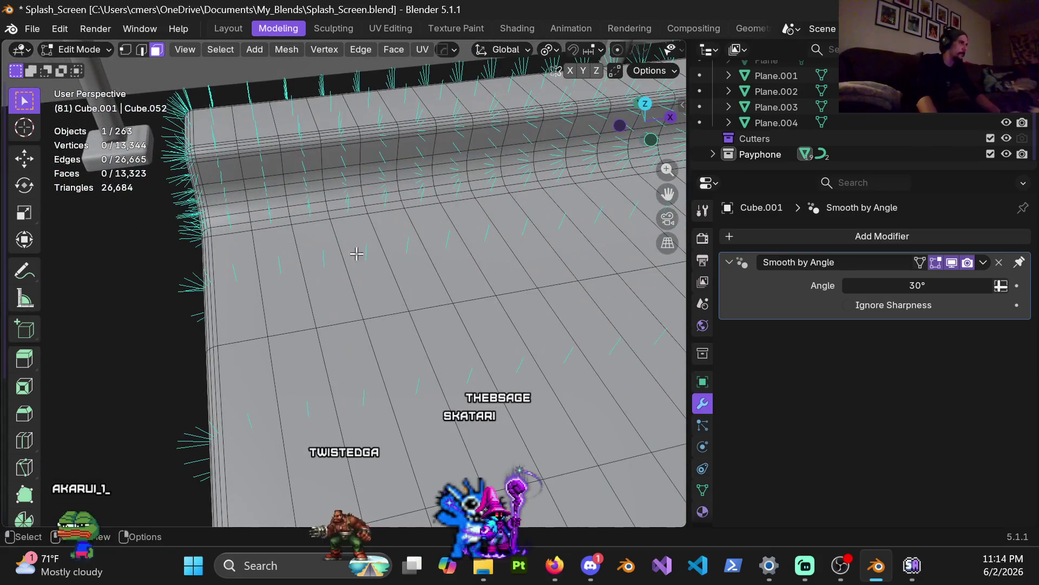
{"action": "key", "text": "Escape"}
{"action": "scroll", "coordinate": [335, 246], "scroll_direction": "down", "scroll_amount": 6}
{"action": "key", "text": "a"}
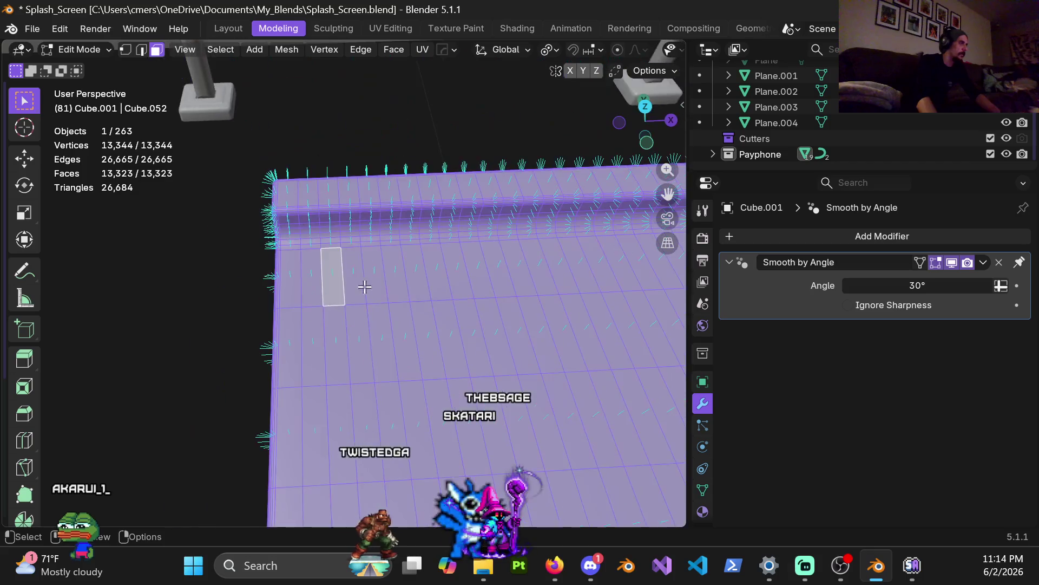
{"action": "left_click", "coordinate": [227, 51]}
{"action": "mouse_move", "coordinate": [340, 258]}
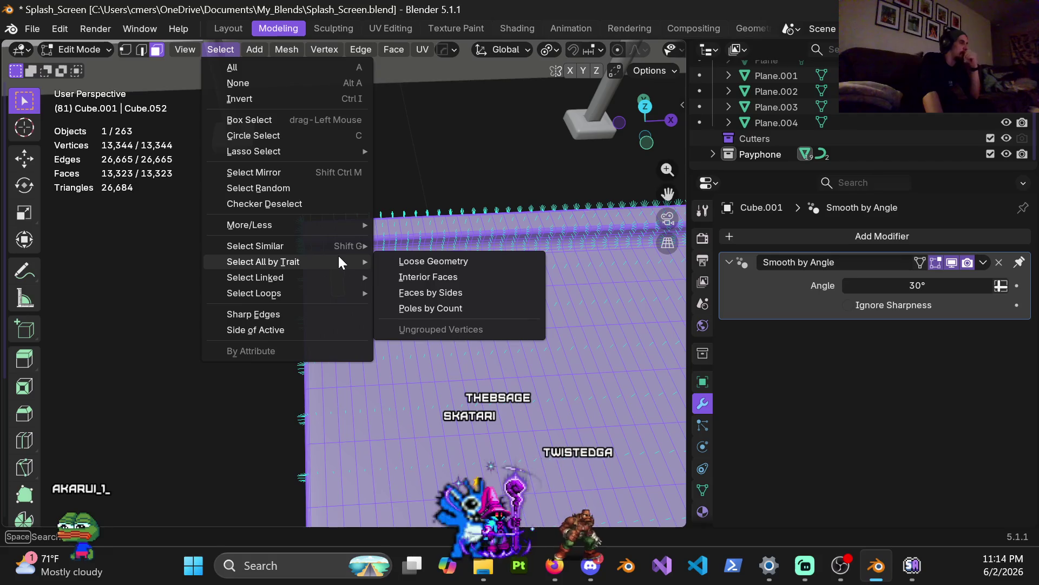